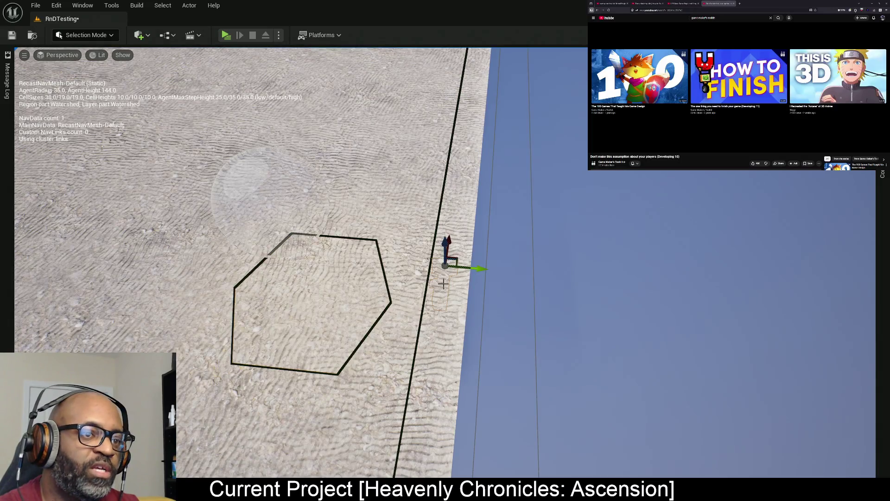
# Move the blue camera actor beside the hexagon and rotate it upright
pyautogui.moveTo(444, 247)
pyautogui.mouseDown()
pyautogui.moveTo(438, 102)
pyautogui.moveTo(404, 312)
pyautogui.moveTo(396, 312)
pyautogui.mouseUp()
pyautogui.press('e')
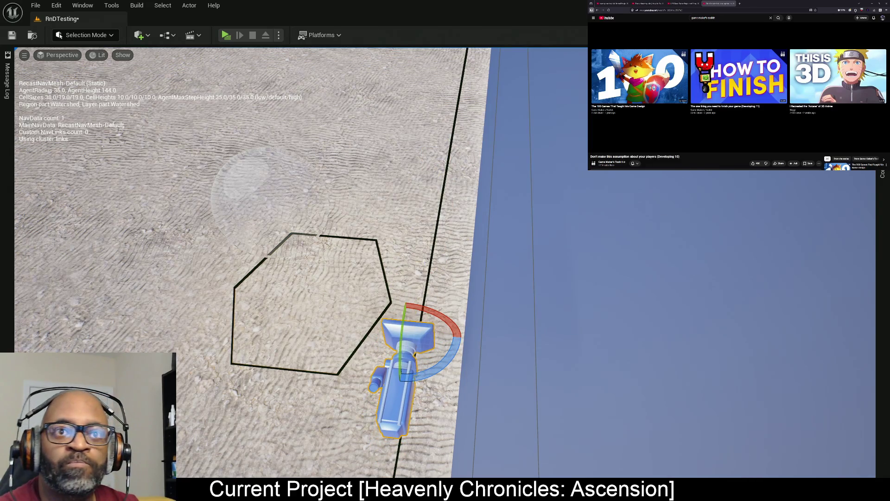
pyautogui.moveTo(452, 327)
pyautogui.mouseDown()
pyautogui.moveTo(417, 366)
pyautogui.moveTo(407, 437)
pyautogui.mouseUp()
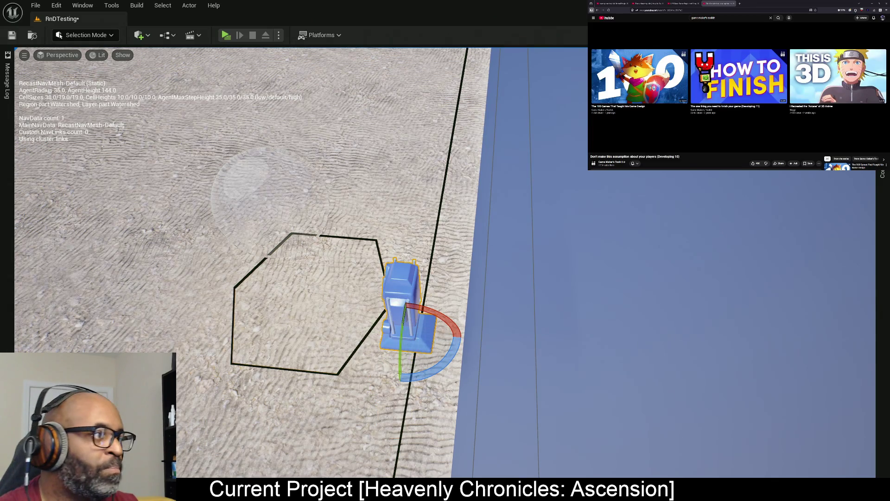
# Put the camera actor at the sphere's position, raise it above the sphere, and open the Content Drawer
pyautogui.click(276, 172)
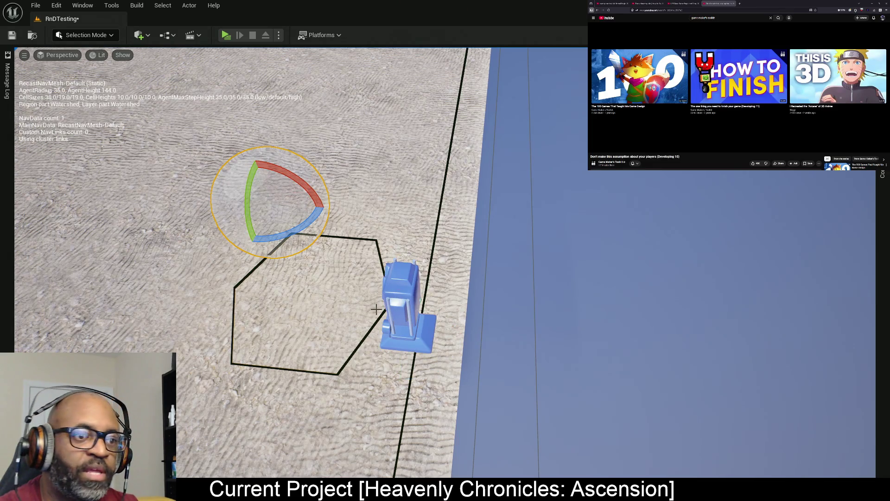
pyautogui.click(401, 297)
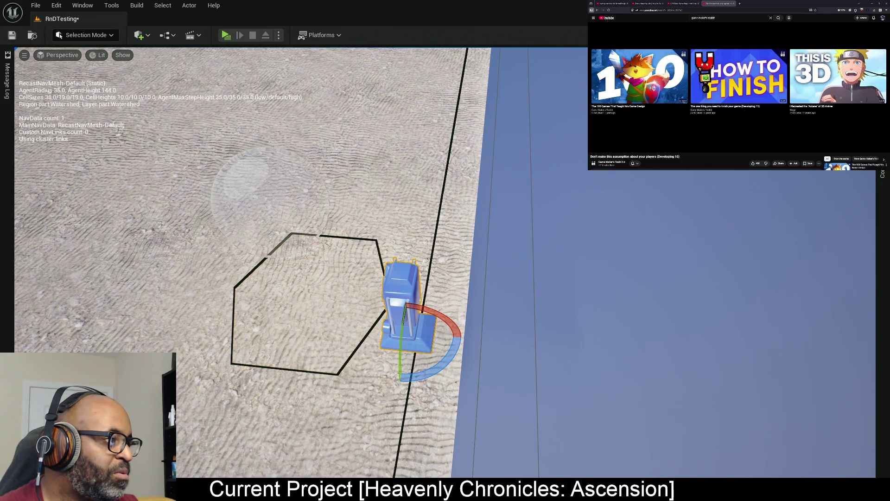
pyautogui.hotkey('ctrl', 'z')
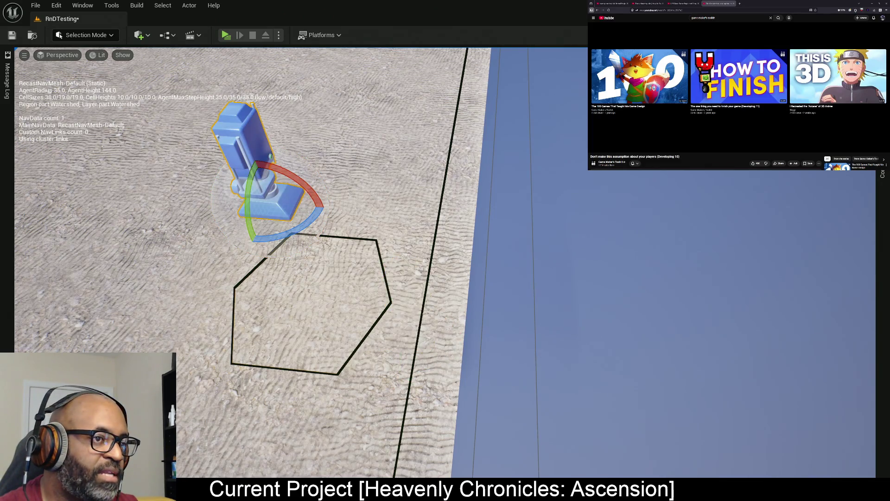
pyautogui.moveTo(292, 277); pyautogui.dragTo(265, 262)
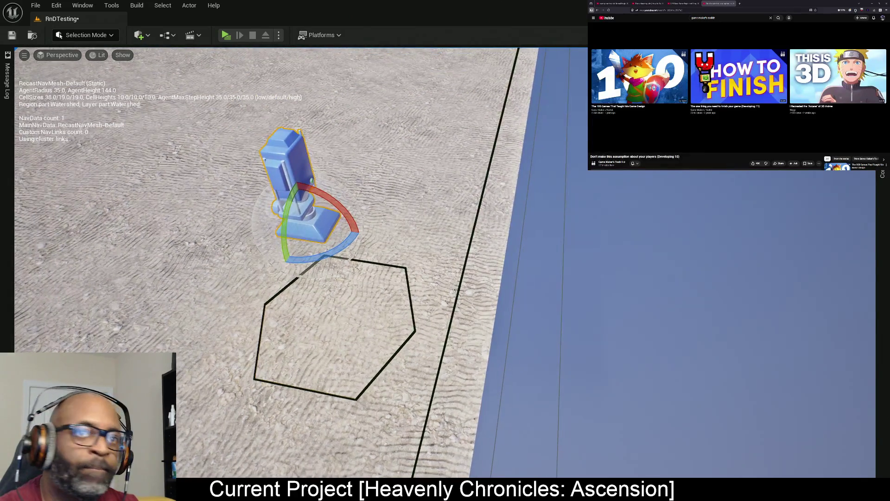
pyautogui.press('w')
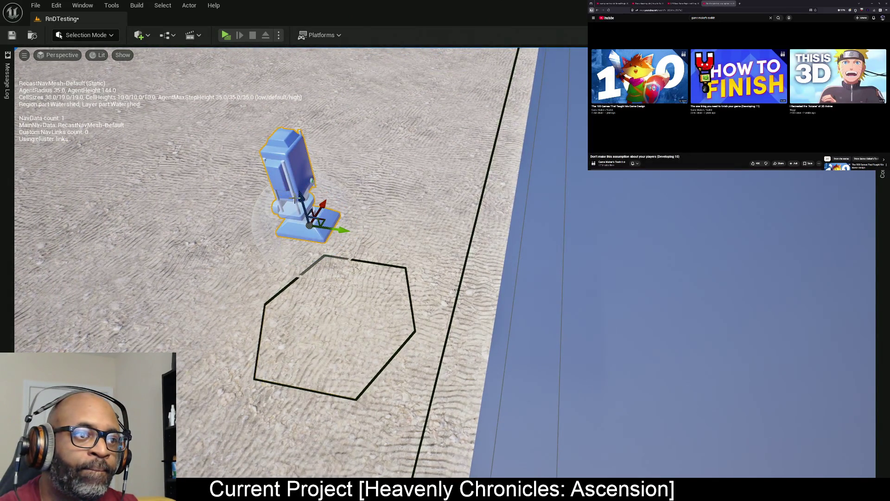
pyautogui.moveTo(297, 202); pyautogui.dragTo(273, 123)
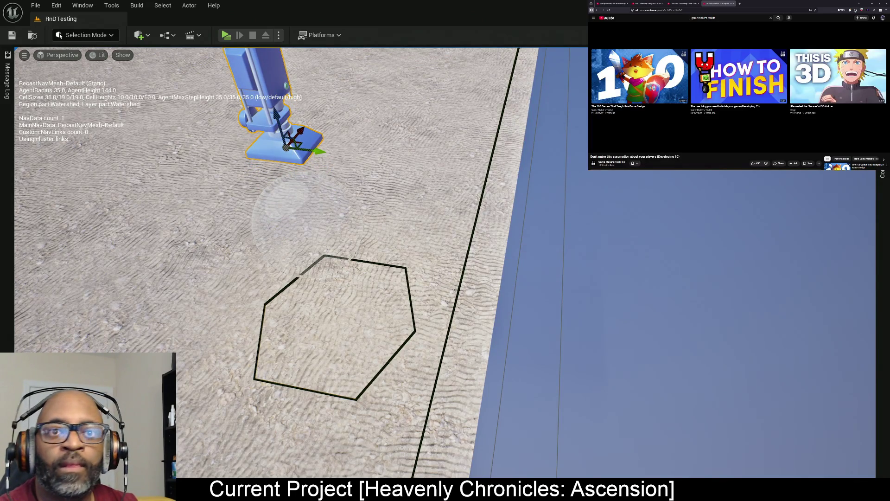
pyautogui.hotkey('ctrl', 'space')
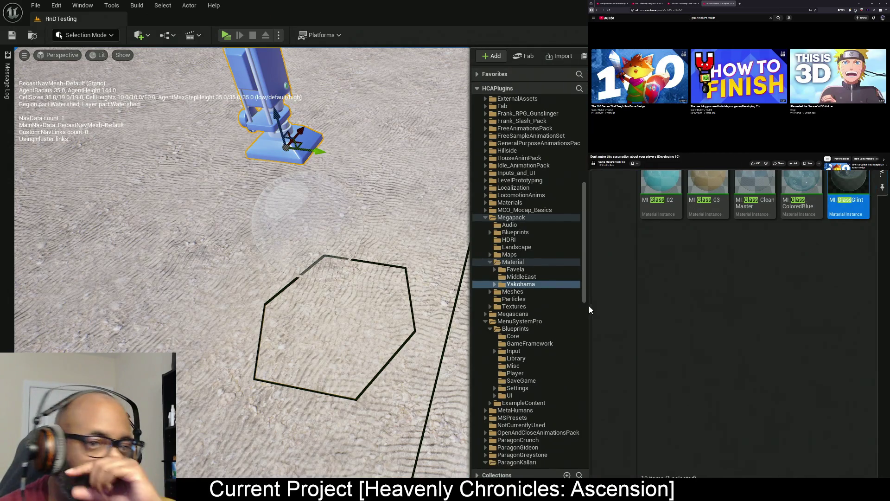
# Scroll the folder tree to Plugins > HCA_Minimap Content and open its Textures folder
pyautogui.scroll(-6, 551, 280)
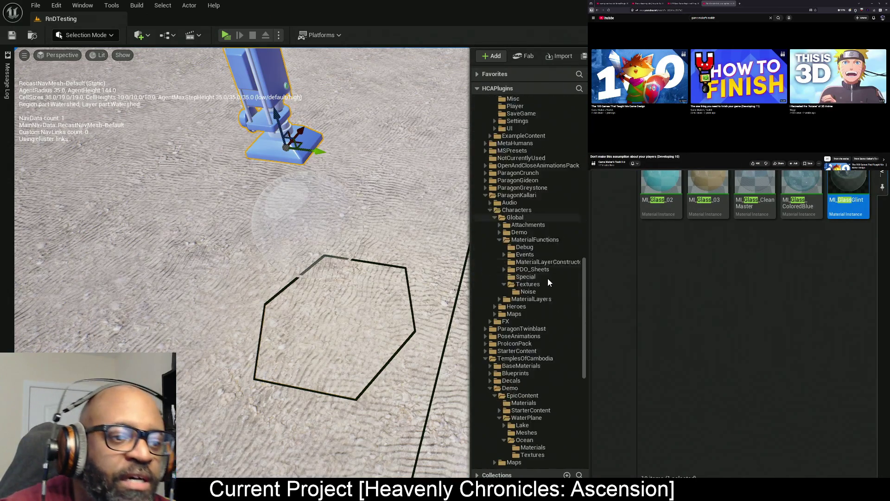
pyautogui.scroll(-7, 547, 290)
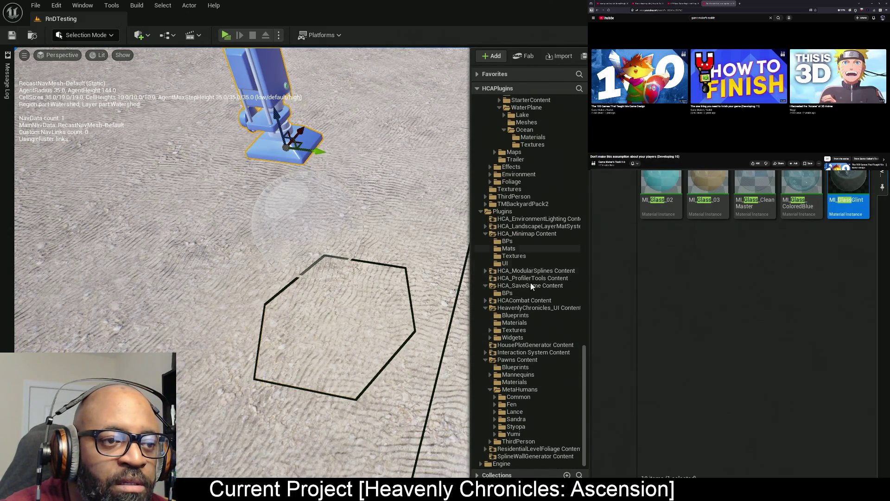
pyautogui.click(517, 256)
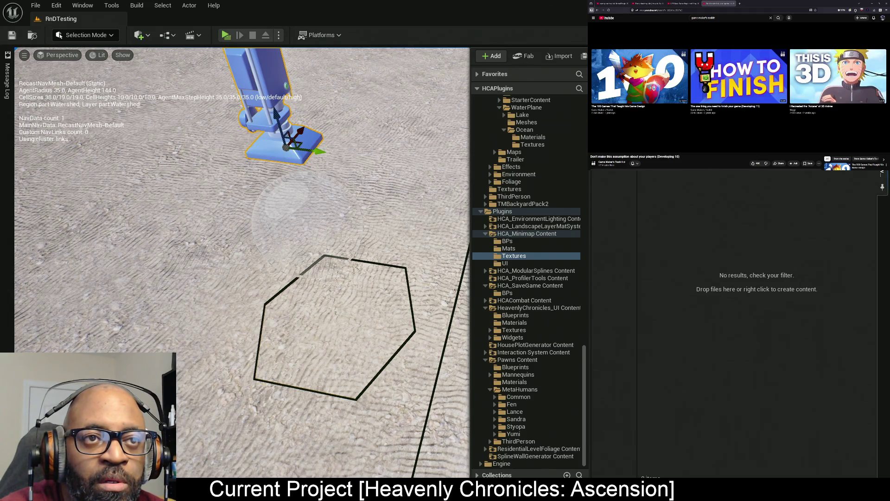
# Create a Texture > Render Target asset named RT_MinimapLens
pyautogui.rightClick(765, 296)
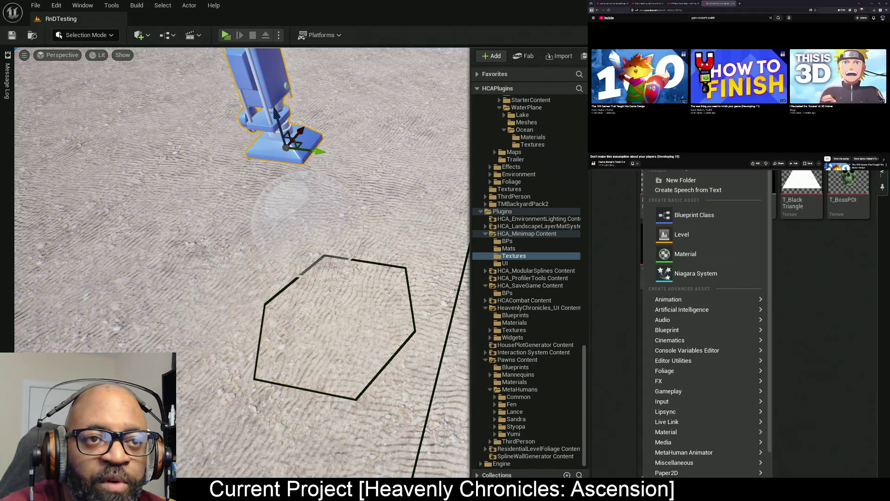
pyautogui.moveTo(683, 440)
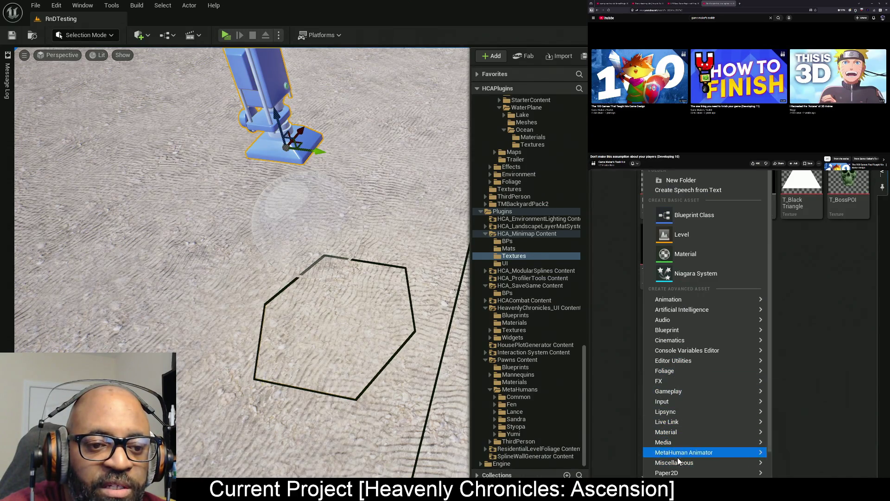
pyautogui.scroll(-3, 686, 464)
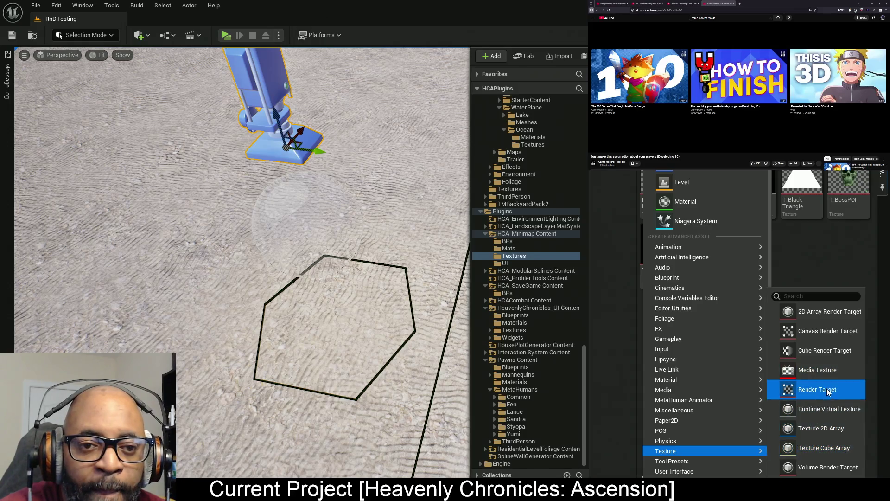
pyautogui.click(828, 391)
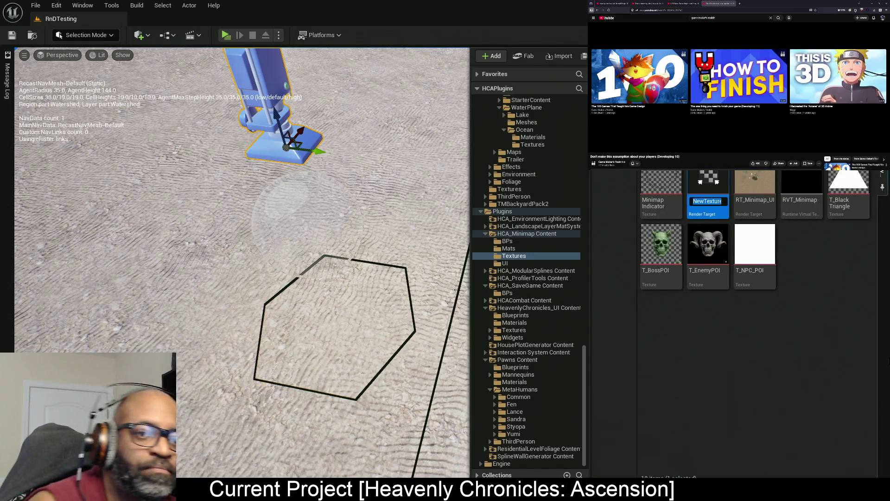
pyautogui.write('RT_Minim')
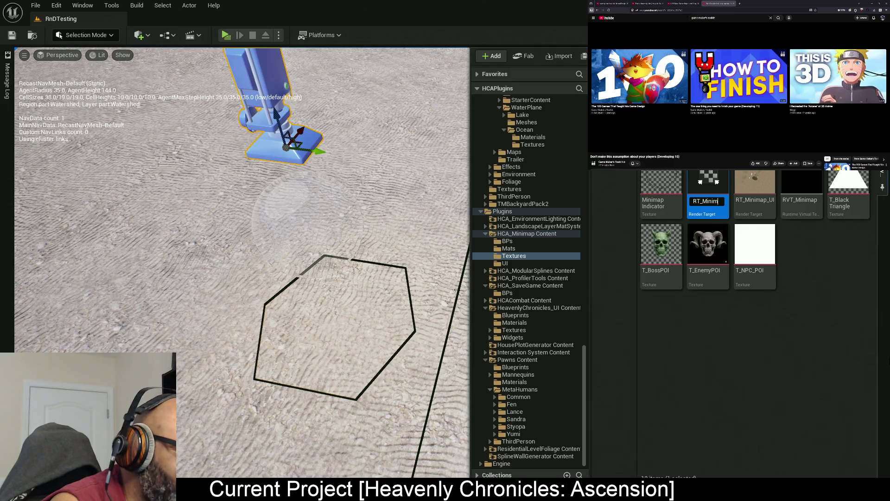
pyautogui.write('nimapLens')
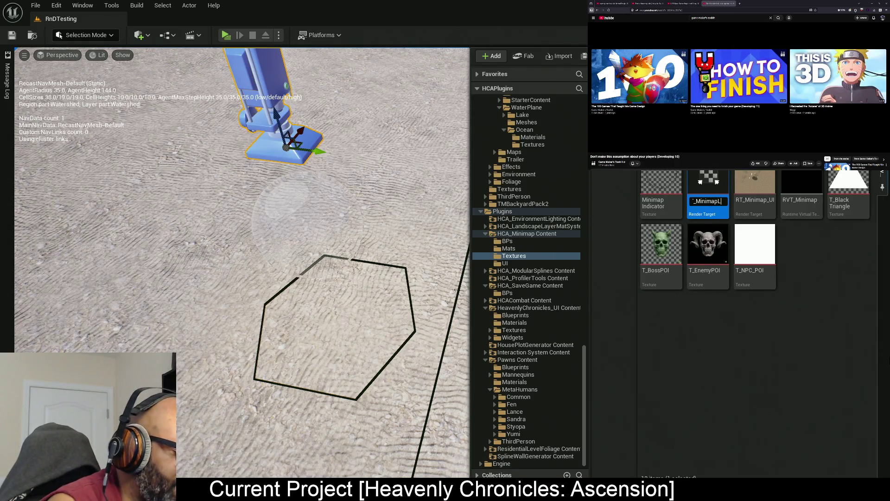
pyautogui.press('Return')
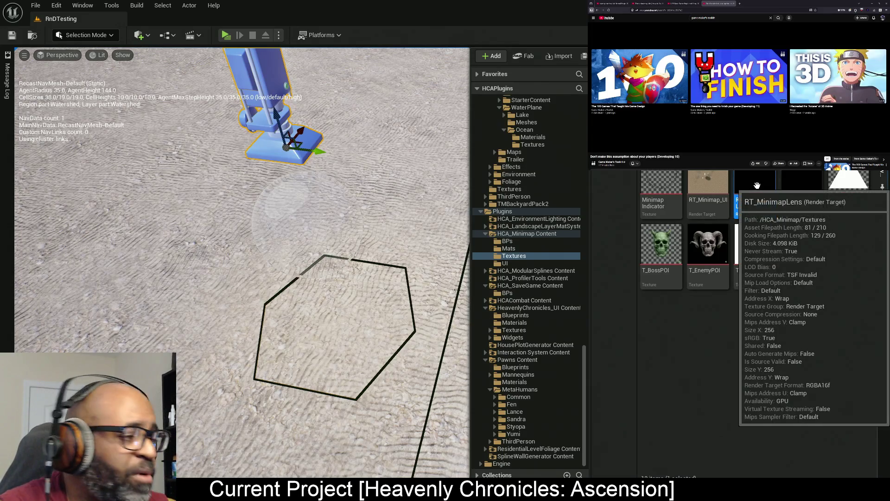
# Toggle the Content Drawer closed, open again, then closed
pyautogui.hotkey('ctrl', 'space')
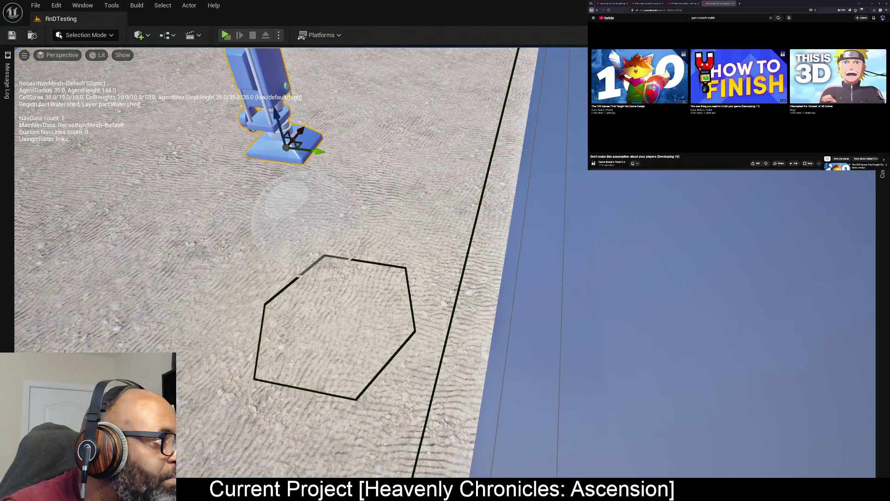
pyautogui.hotkey('ctrl', 'space')
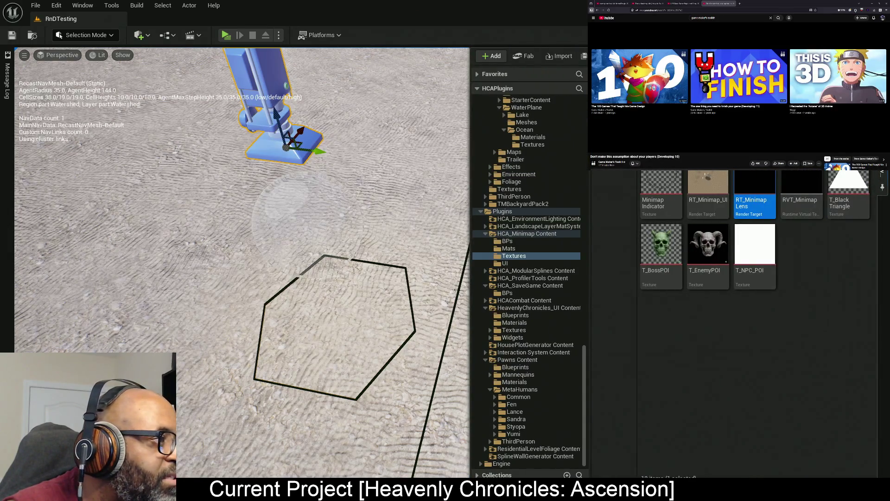
pyautogui.hotkey('ctrl', 'space')
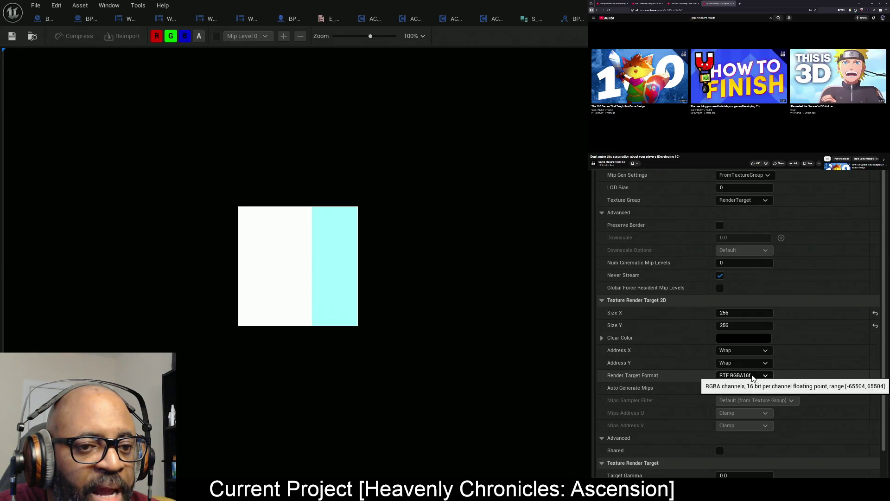
# Set Render Target Format to RTF RGBA8 SRGB and go back to the level
pyautogui.click(754, 377)
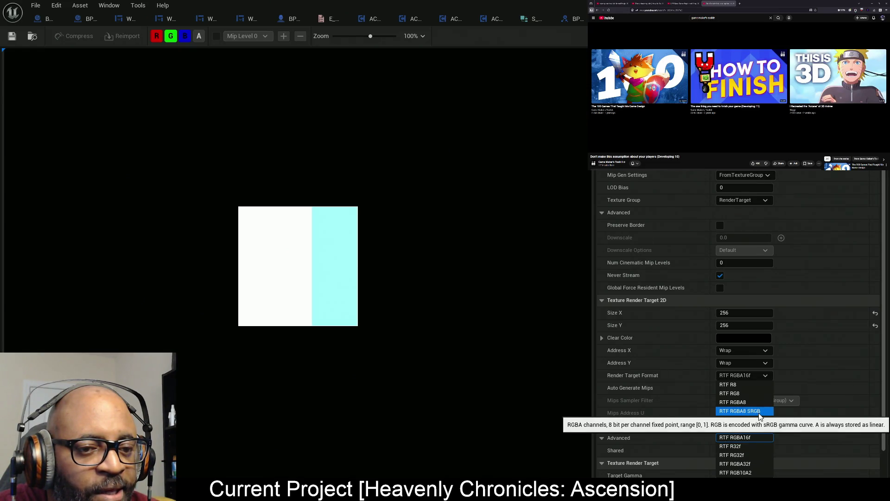
pyautogui.click(760, 411)
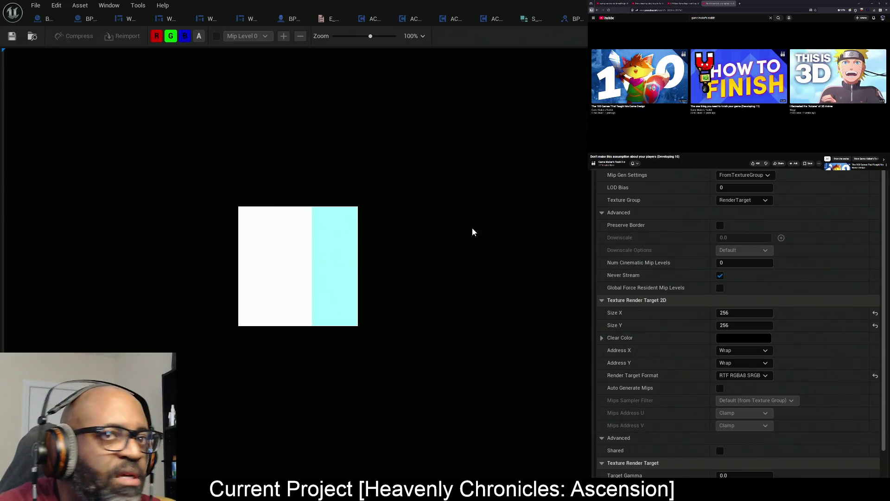
pyautogui.hotkey('alt', 'Tab')
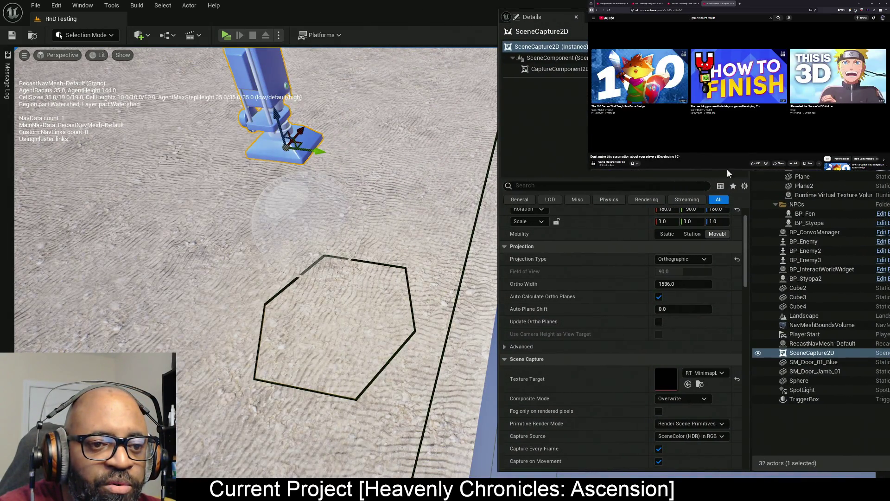
pyautogui.scroll(-5, 686, 366)
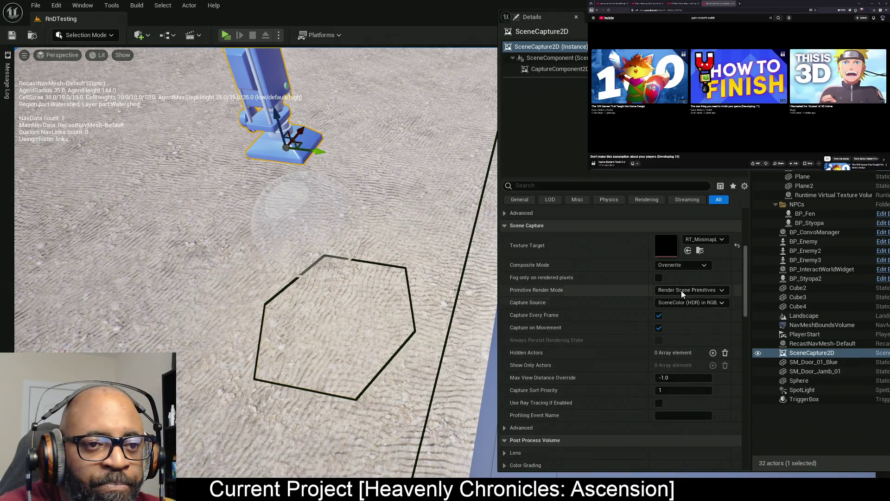
pyautogui.click(659, 315)
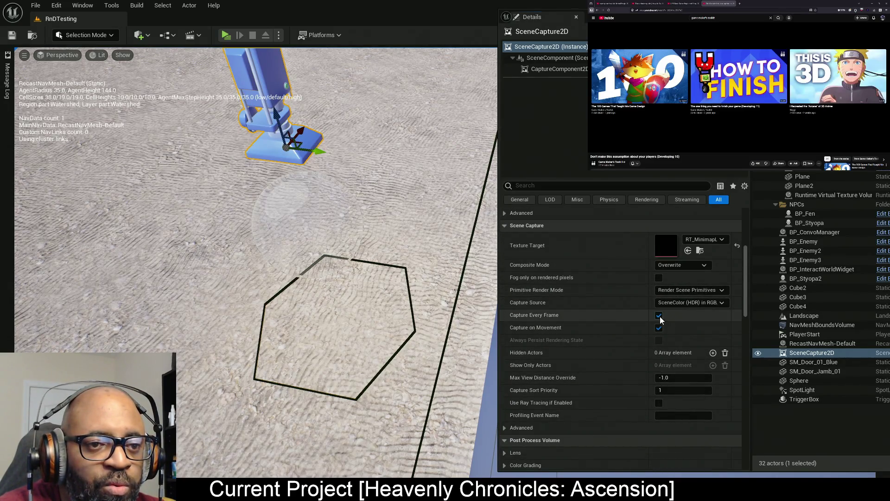
pyautogui.click(658, 328)
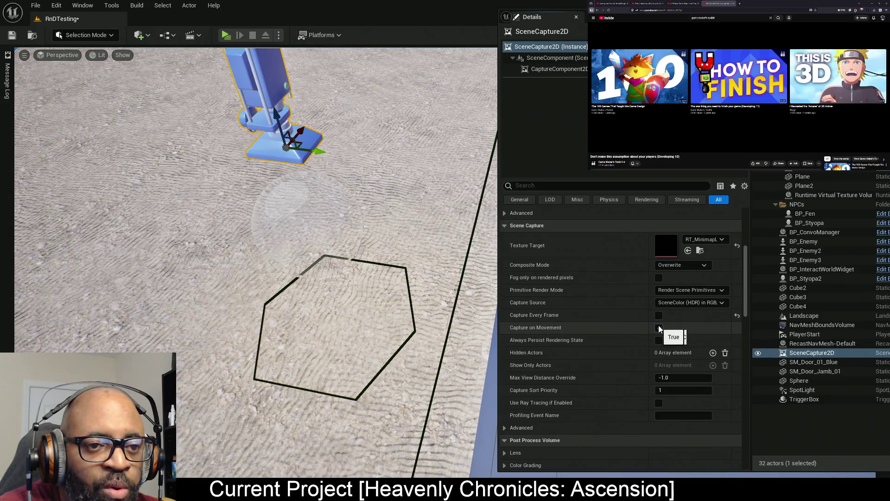
pyautogui.click(693, 303)
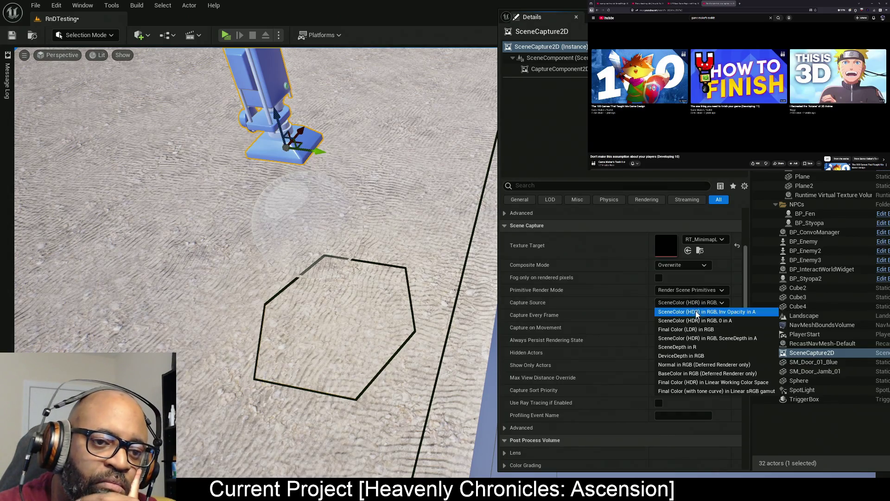
pyautogui.press('Escape')
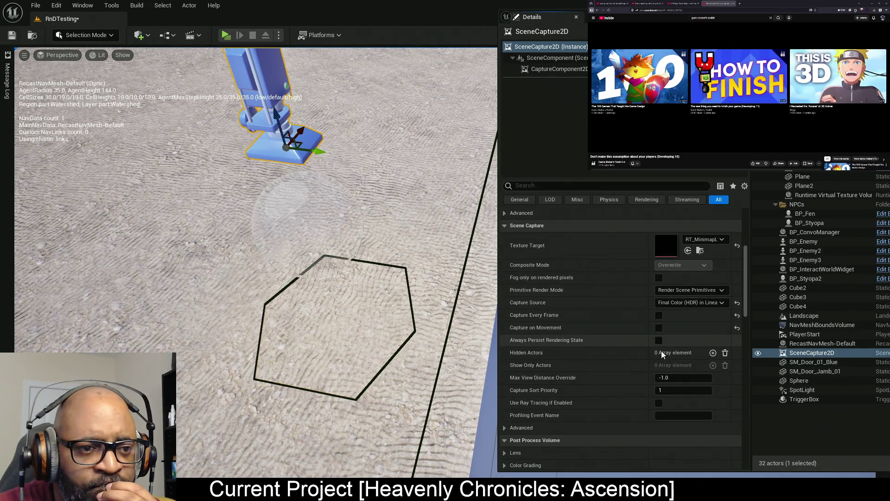
pyautogui.scroll(-3, 550, 319)
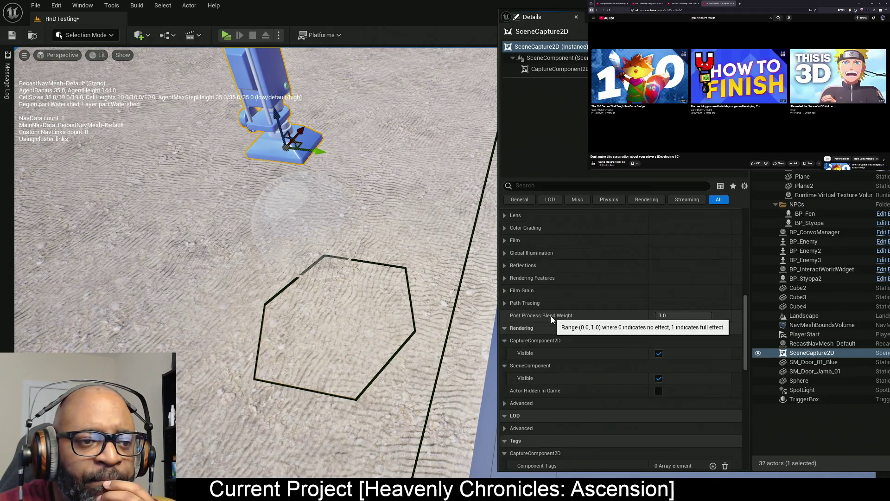
pyautogui.scroll(-5, 563, 316)
pyautogui.scroll(-2, 574, 313)
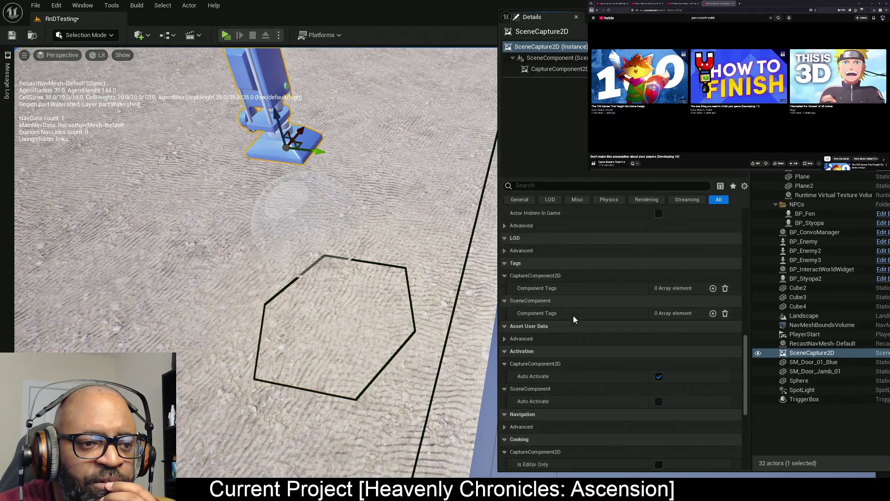
pyautogui.scroll(6, 573, 315)
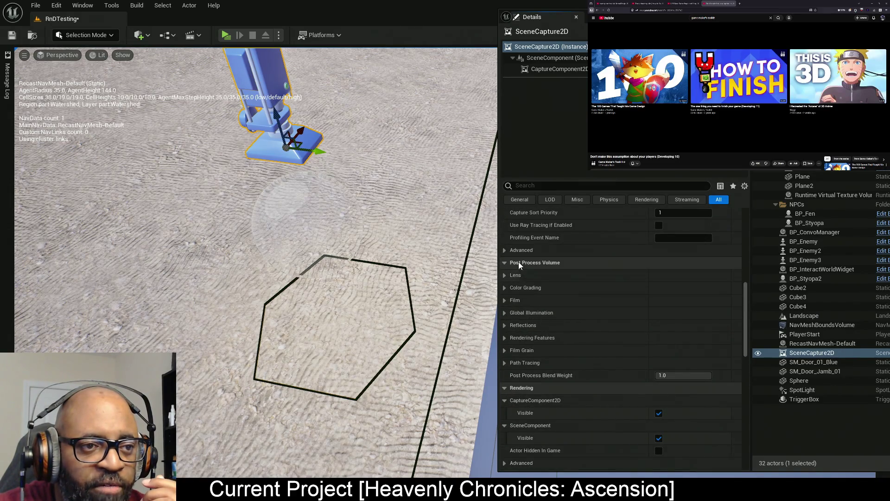
pyautogui.scroll(3, 550, 276)
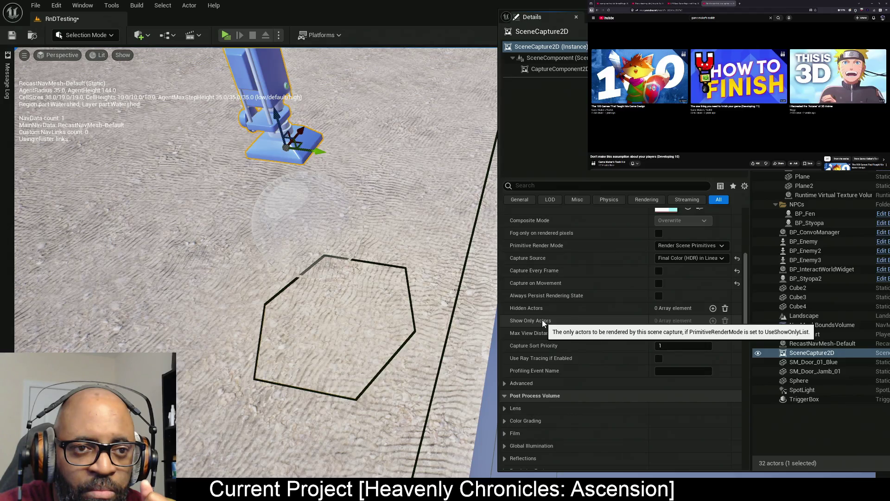
# Set Primitive Render Mode to Use ShowOnly List and eyedrop the Sphere into Show Only Actors
pyautogui.click(699, 245)
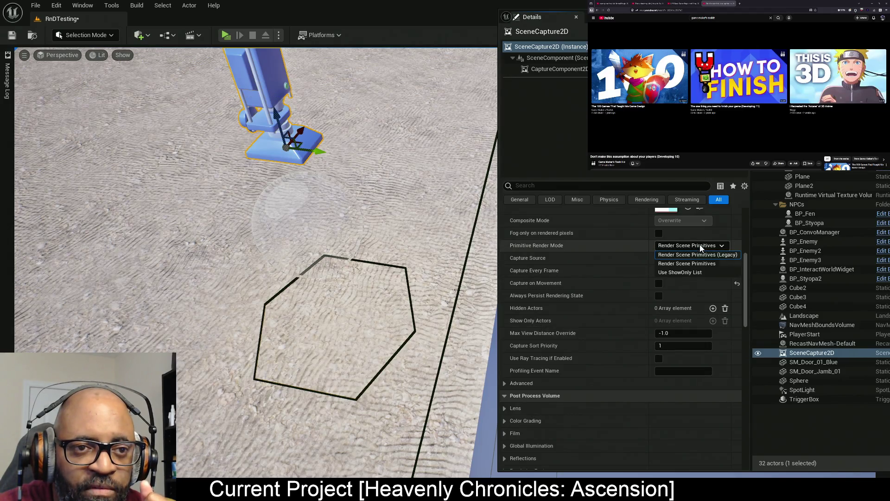
pyautogui.click(679, 272)
pyautogui.click(713, 320)
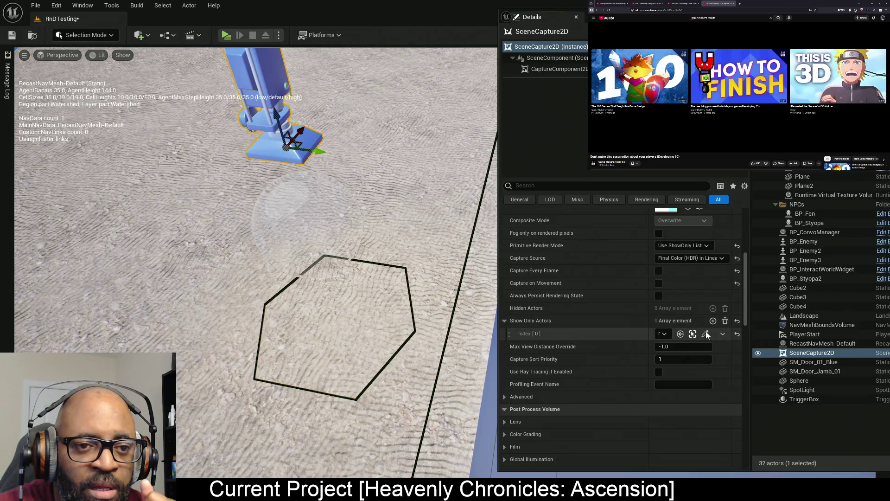
pyautogui.click(705, 333)
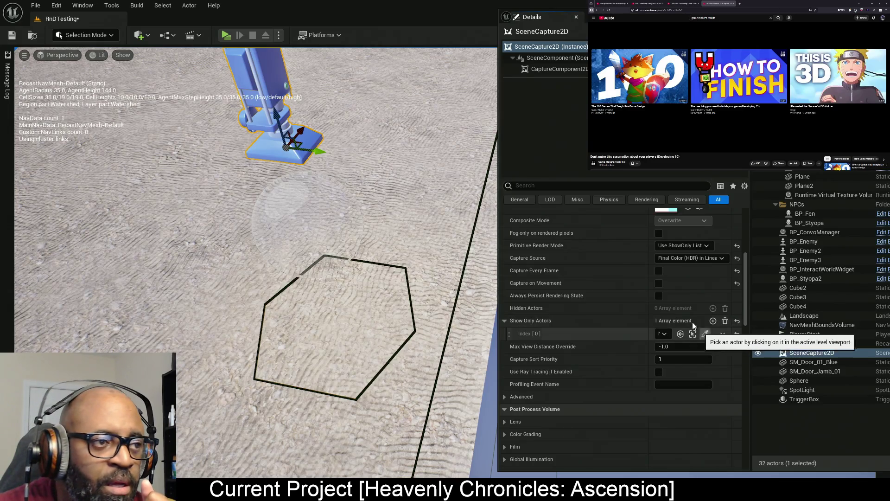
pyautogui.click(287, 199)
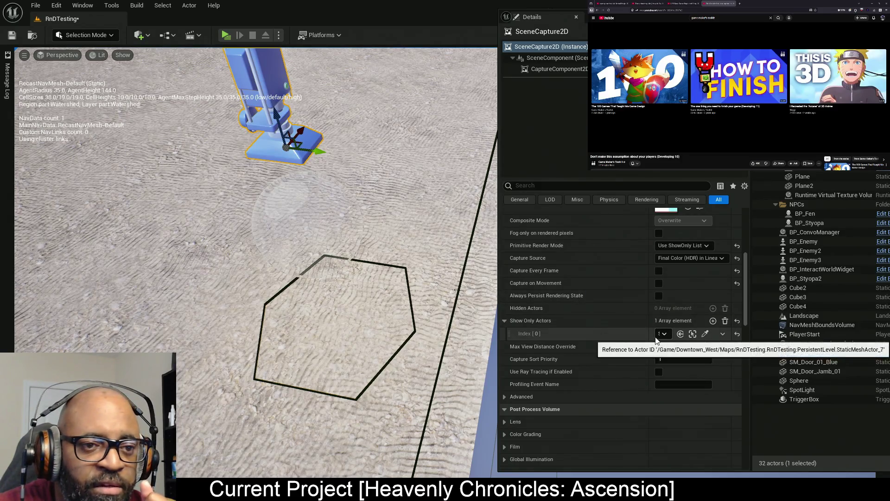
# Turn on Use Ray Tracing if Enabled for the scene capture
pyautogui.moveTo(635, 333); pyautogui.dragTo(600, 333)
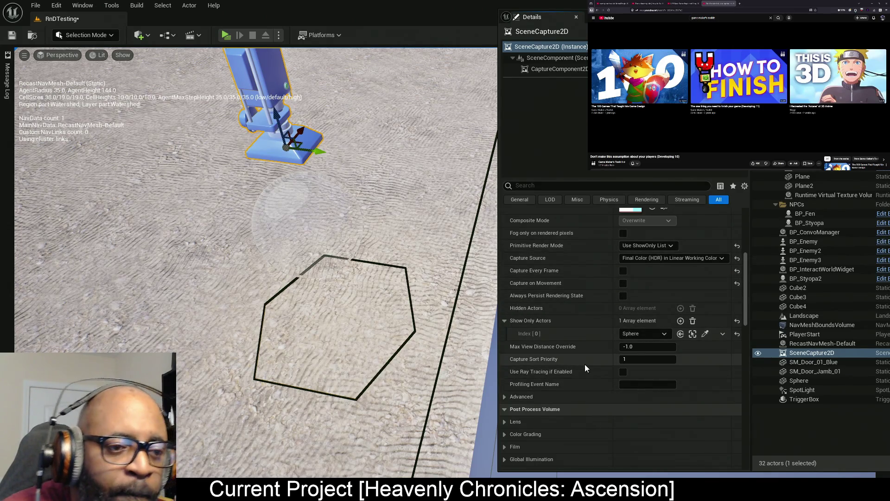
pyautogui.click(622, 372)
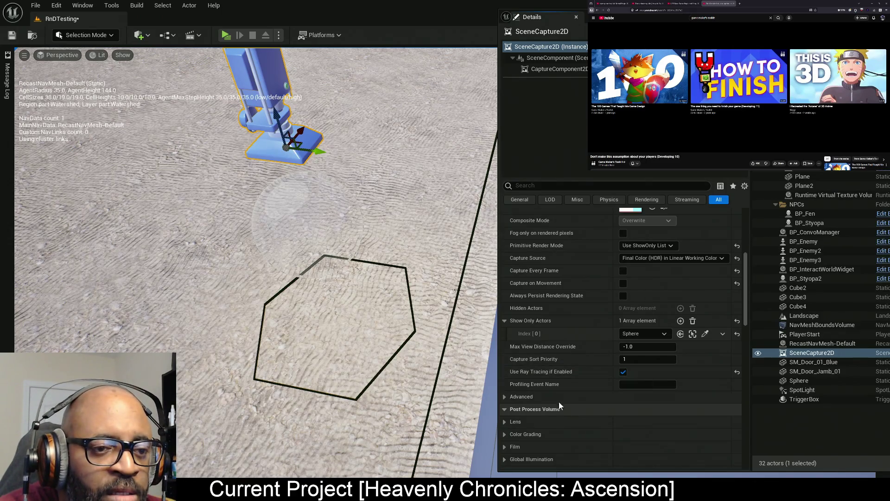
pyautogui.click(505, 396)
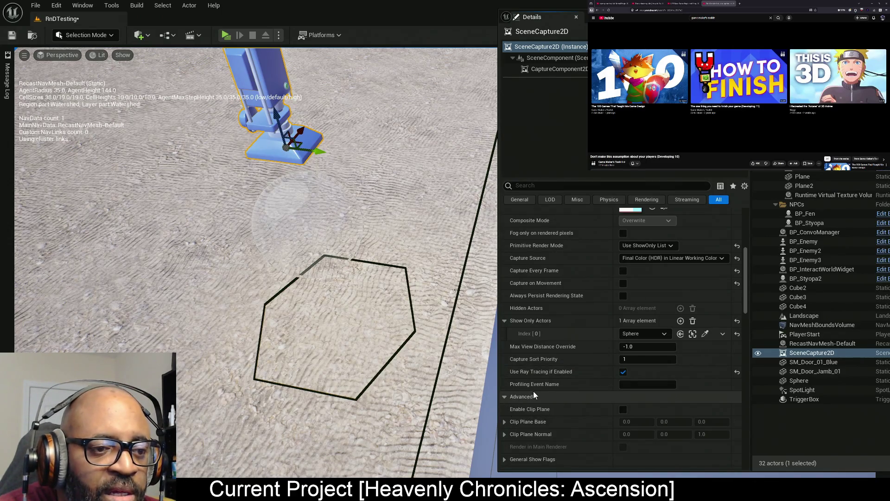
pyautogui.click(505, 396)
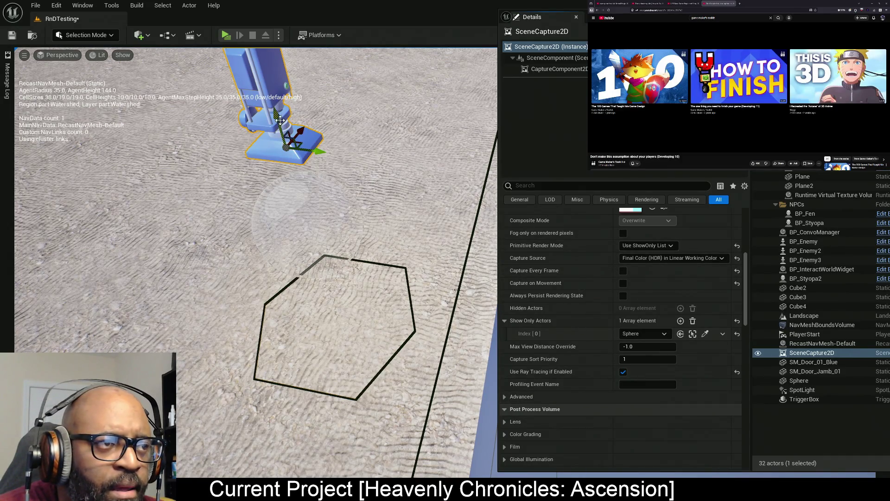
# Enable Capture on Movement and scrub Ortho Width to 438.563354, nudging the capture actor's height
pyautogui.click(622, 283)
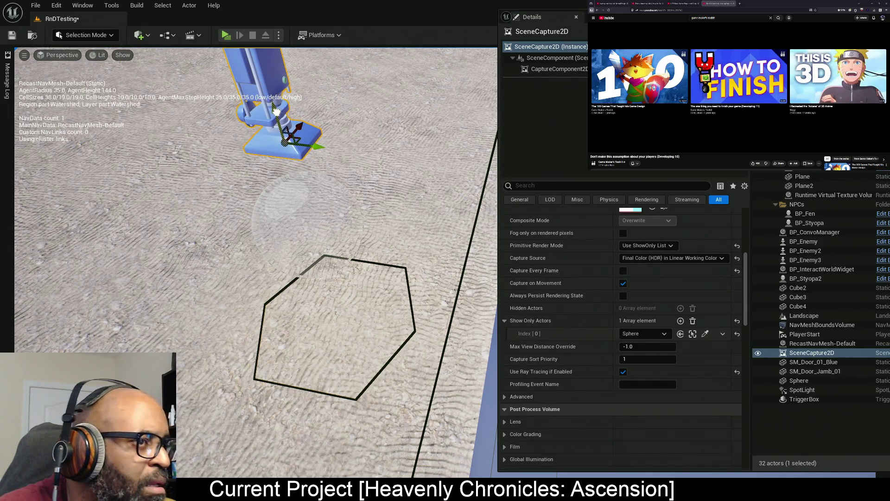
pyautogui.scroll(5, 635, 244)
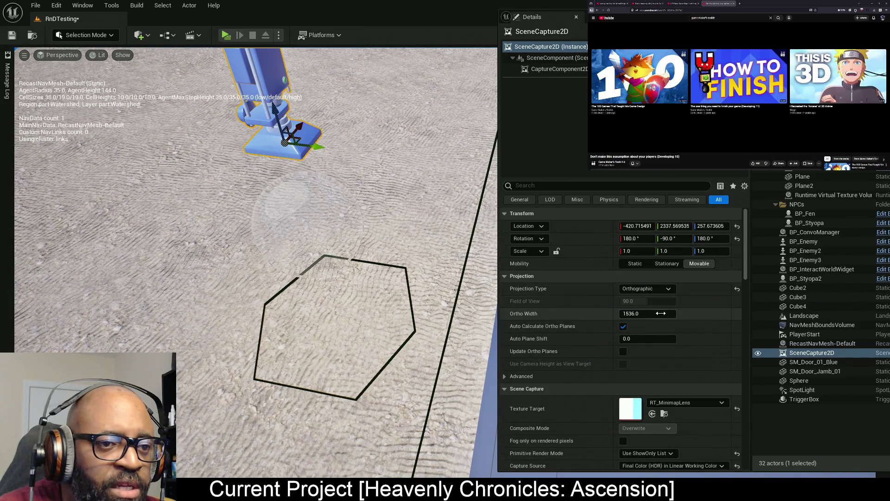
pyautogui.moveTo(648, 313); pyautogui.dragTo(683, 313)
pyautogui.moveTo(274, 104); pyautogui.dragTo(274, 110)
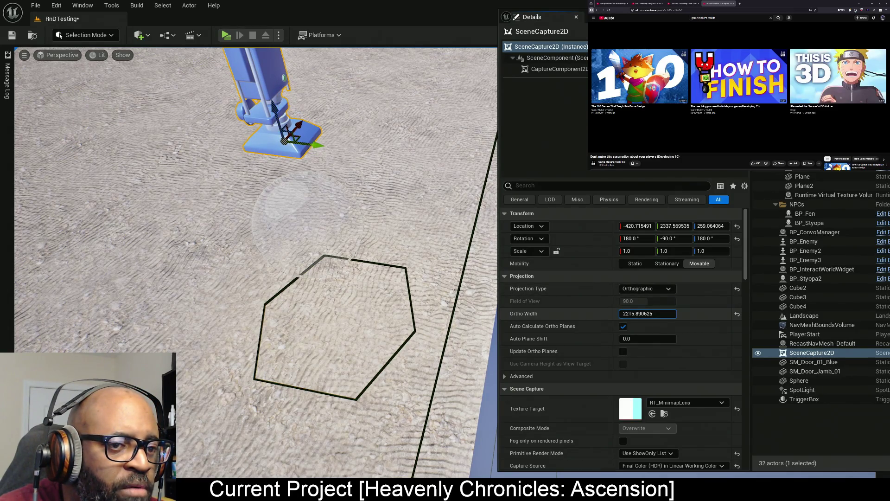
pyautogui.moveTo(672, 313)
pyautogui.mouseDown()
pyautogui.moveTo(654, 314)
pyautogui.moveTo(672, 313)
pyautogui.mouseUp()
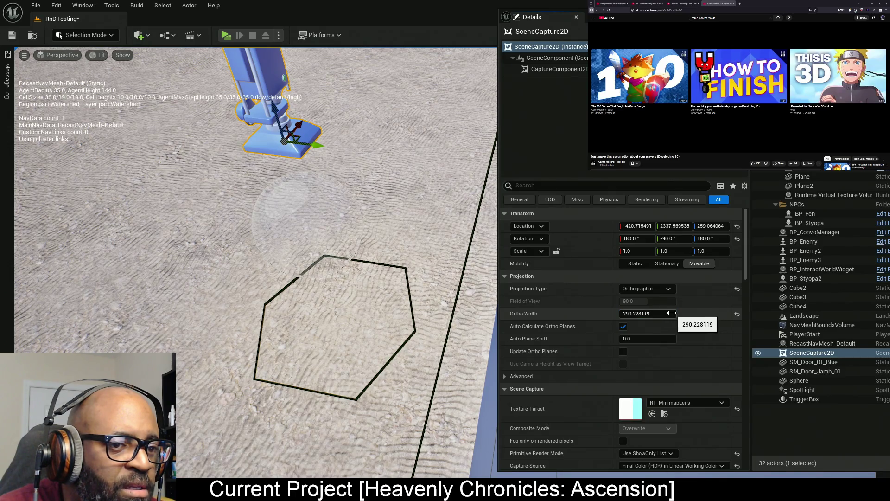
pyautogui.moveTo(268, 105); pyautogui.dragTo(267, 100)
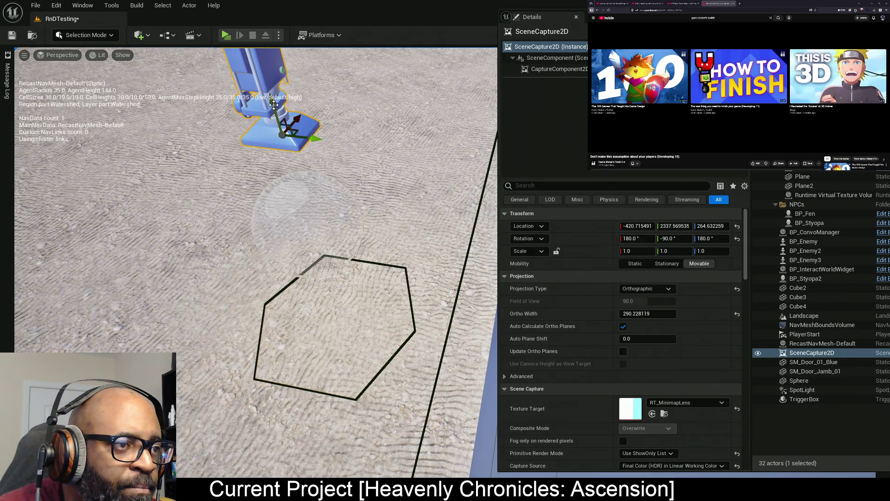
pyautogui.moveTo(674, 312); pyautogui.dragTo(676, 316)
pyautogui.scroll(-5, 624, 352)
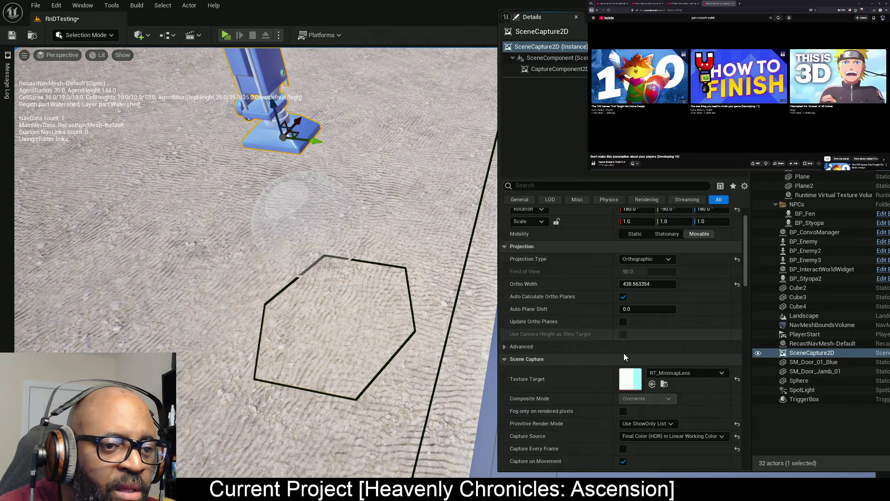
pyautogui.scroll(-3, 596, 287)
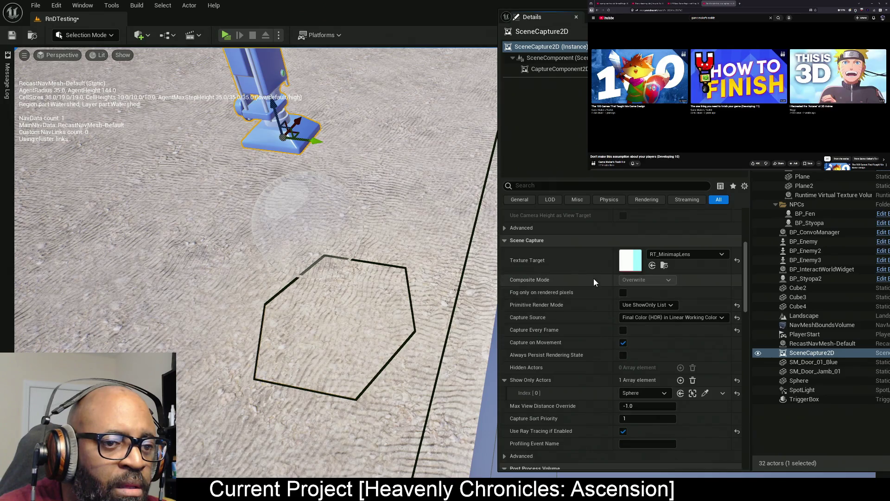
# Set Capture Source to BaseColor in RGB (Deferred Renderer only)
pyautogui.click(647, 319)
pyautogui.click(653, 390)
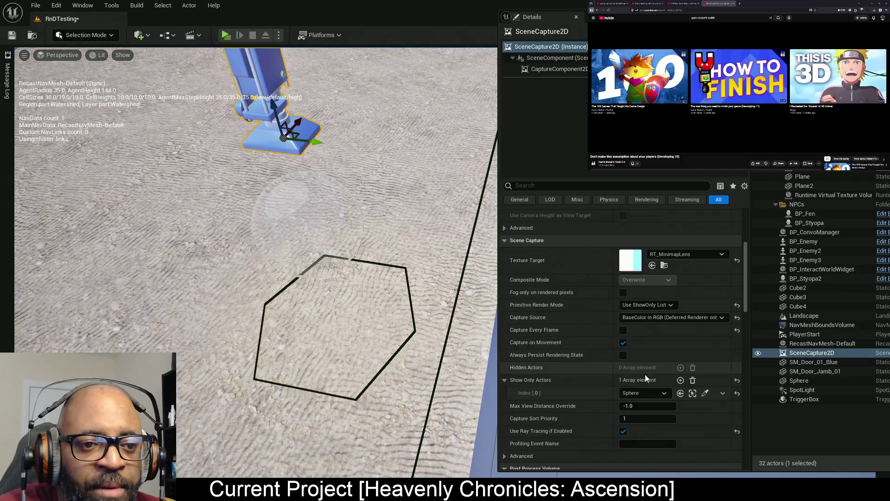
pyautogui.press('f')
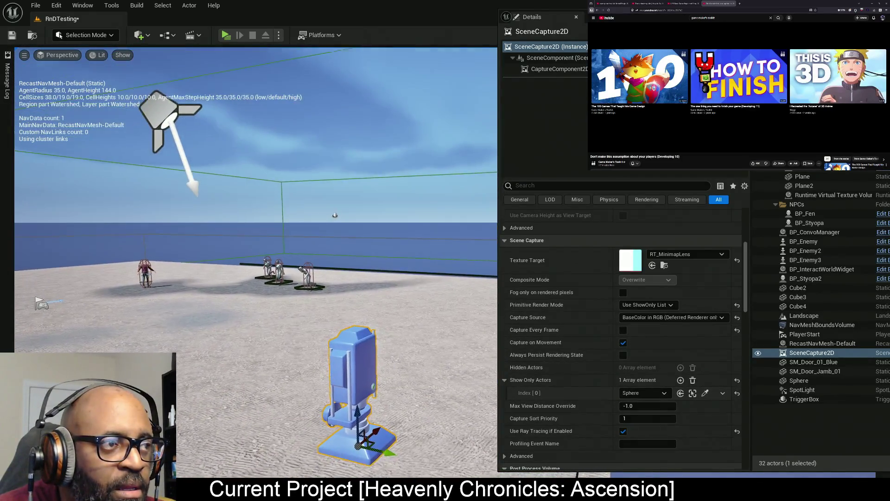
# Replace the Sphere with the SpotLight in Show Only Actors Index [0]
pyautogui.click(705, 393)
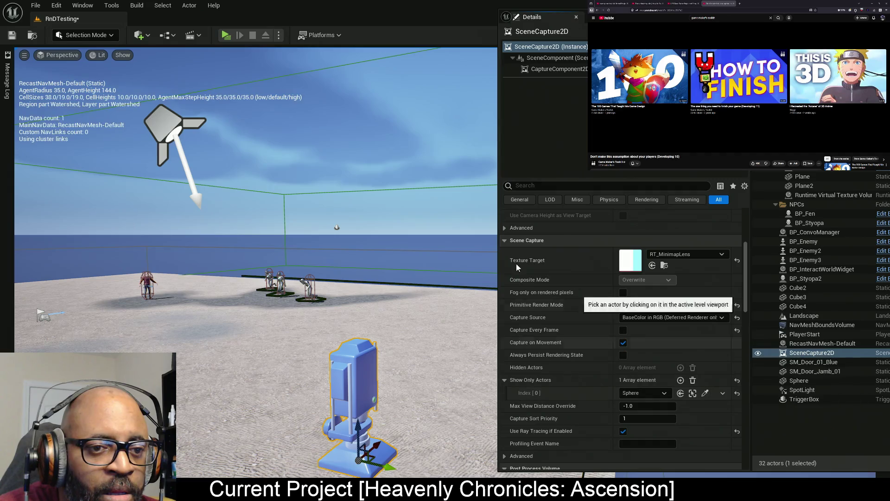
pyautogui.click(194, 160)
pyautogui.press('f')
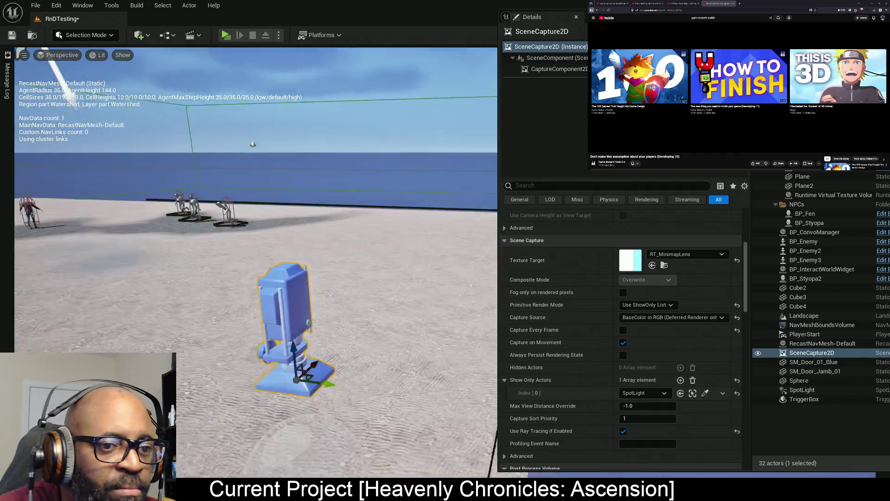
# Fill the show-only list with Sphere at Index [0] and SpotLight at Index [1], then save
pyautogui.click(705, 393)
pyautogui.click(329, 401)
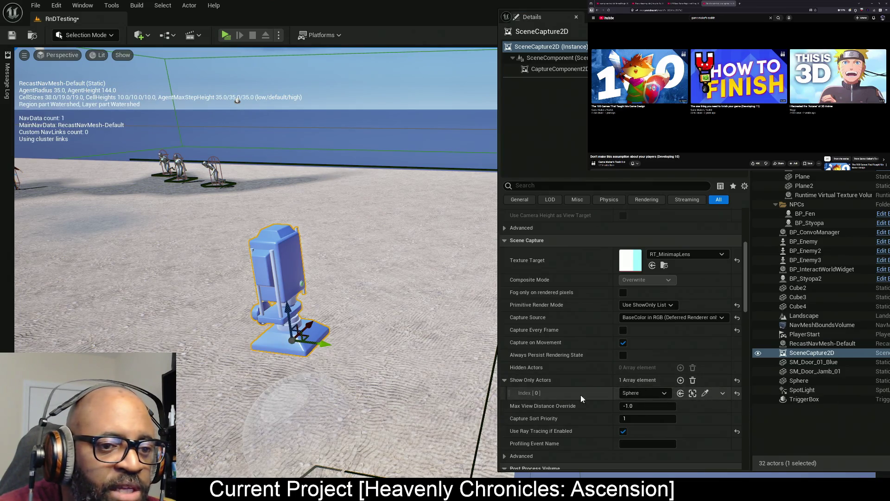
pyautogui.click(680, 380)
pyautogui.click(705, 407)
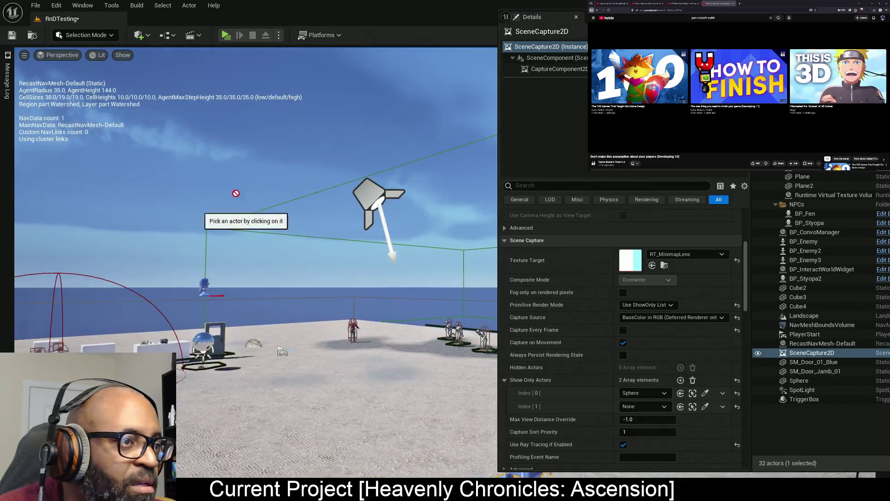
pyautogui.click(369, 187)
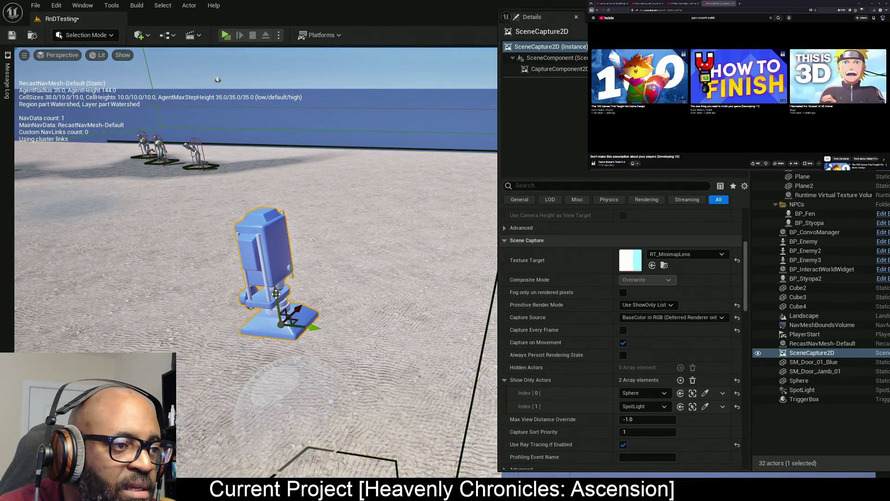
pyautogui.hotkey('ctrl', 's')
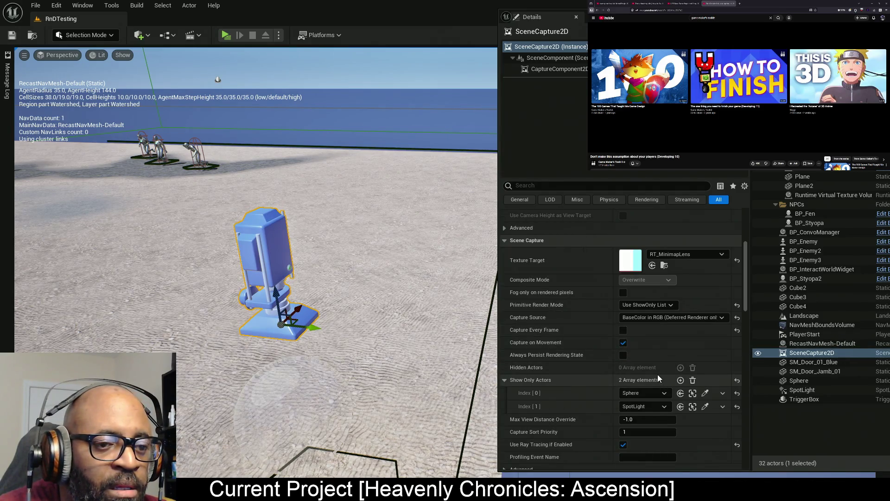
# Widen Ortho Width to 1086.52832 and select the SpotLight
pyautogui.scroll(3, 647, 373)
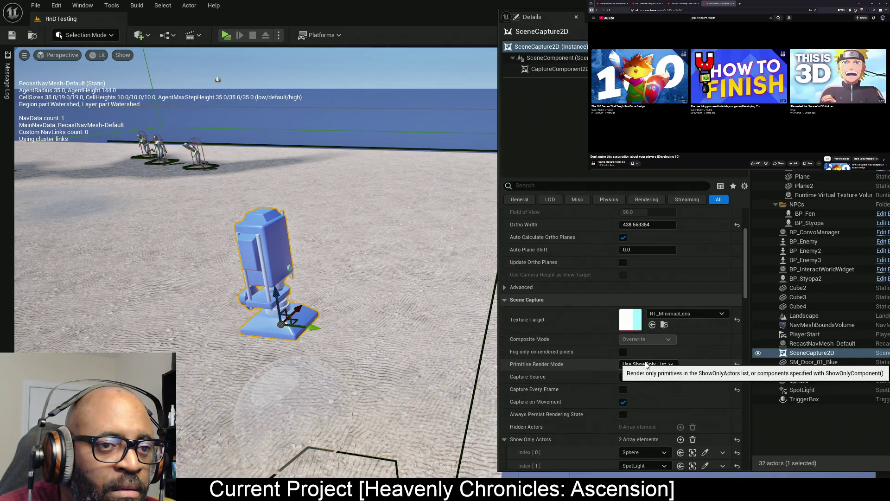
pyautogui.scroll(2, 644, 317)
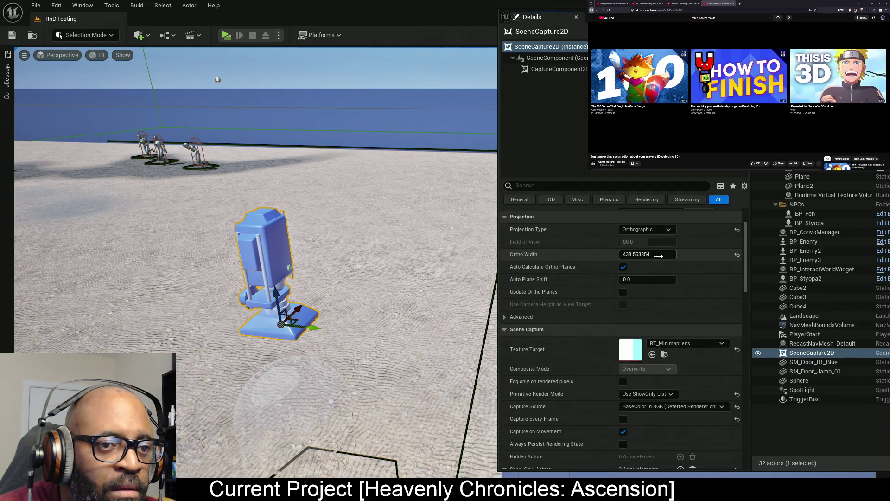
pyautogui.moveTo(659, 255)
pyautogui.mouseDown()
pyautogui.moveTo(686, 256)
pyautogui.moveTo(656, 254)
pyautogui.mouseUp()
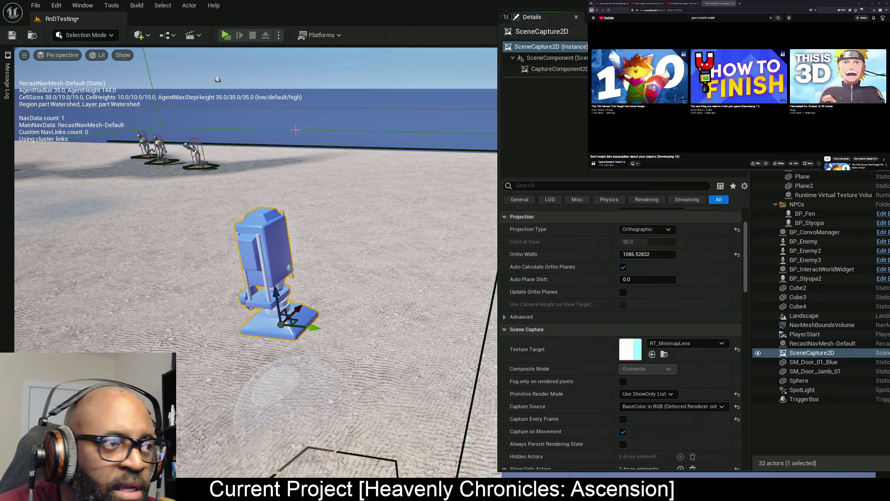
pyautogui.press('f')
pyautogui.click(269, 200)
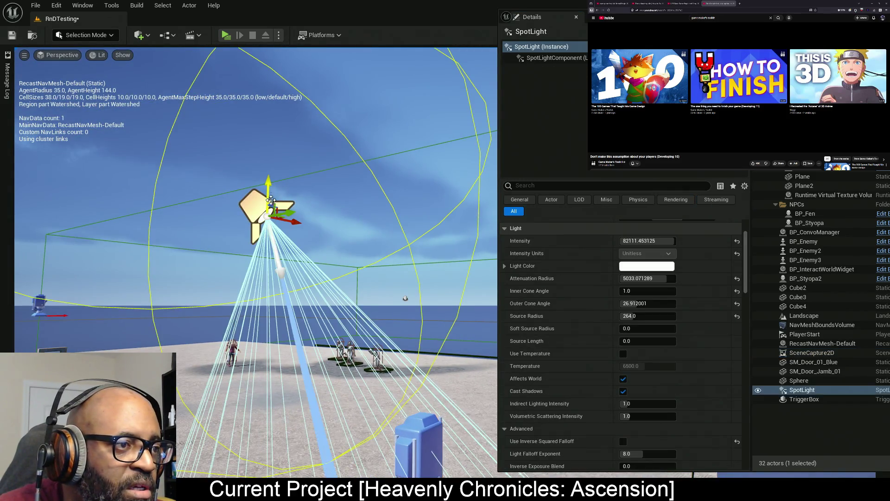
# Select the SceneCapture2D actor and drag it higher above the ground
pyautogui.moveTo(372, 288); pyautogui.dragTo(398, 316)
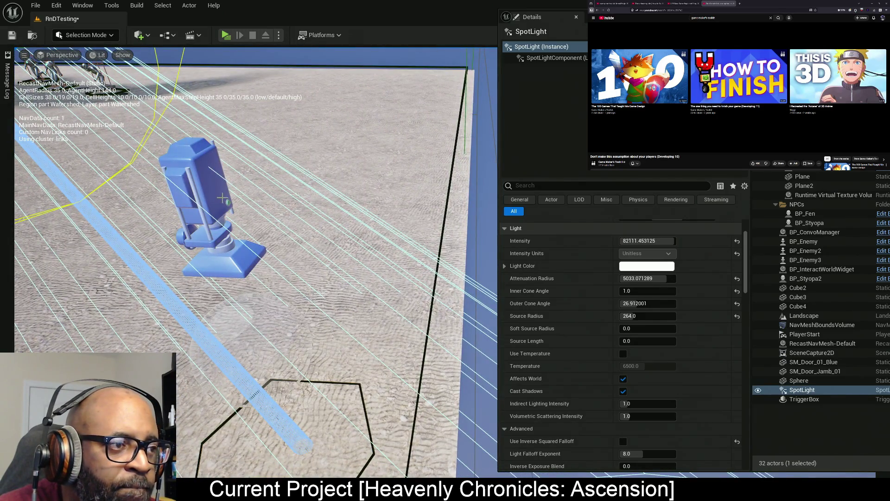
pyautogui.click(213, 194)
pyautogui.moveTo(223, 238)
pyautogui.mouseDown()
pyautogui.moveTo(207, 132)
pyautogui.moveTo(232, 168)
pyautogui.mouseUp()
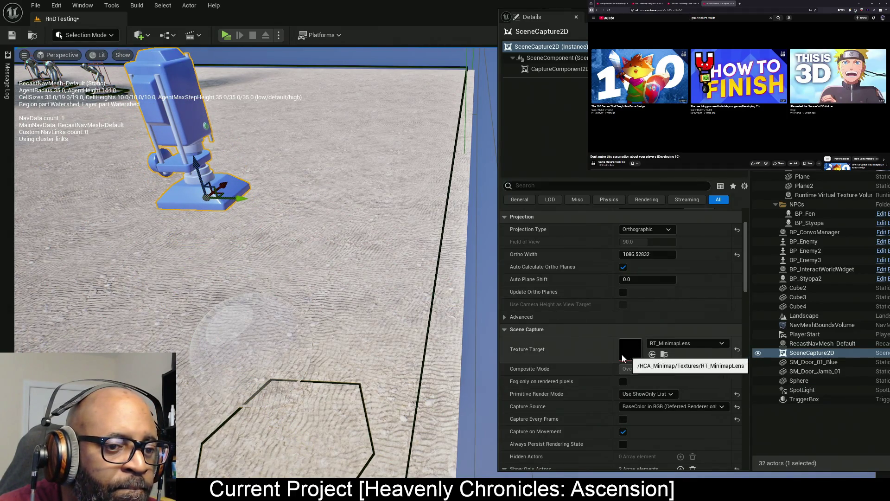
# Switch Capture Source to Final Color (LDR) in RGB, then select the SpotLight
pyautogui.scroll(-3, 622, 354)
pyautogui.click(653, 334)
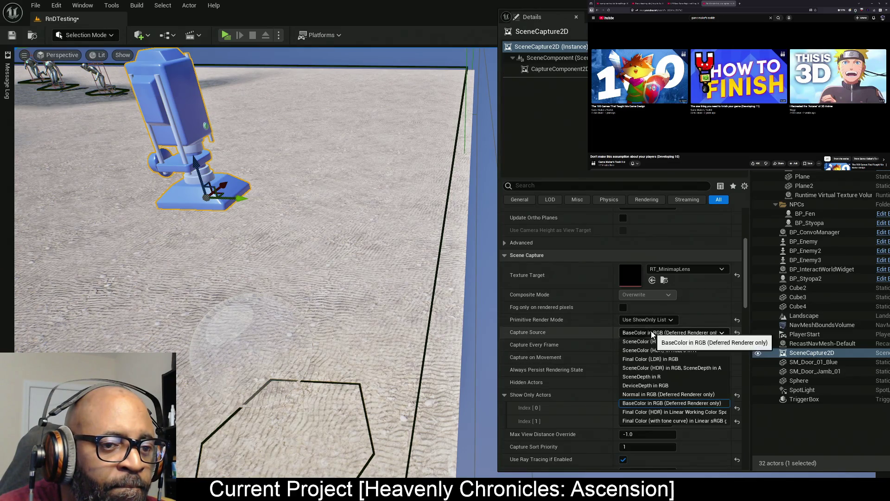
pyautogui.click(655, 359)
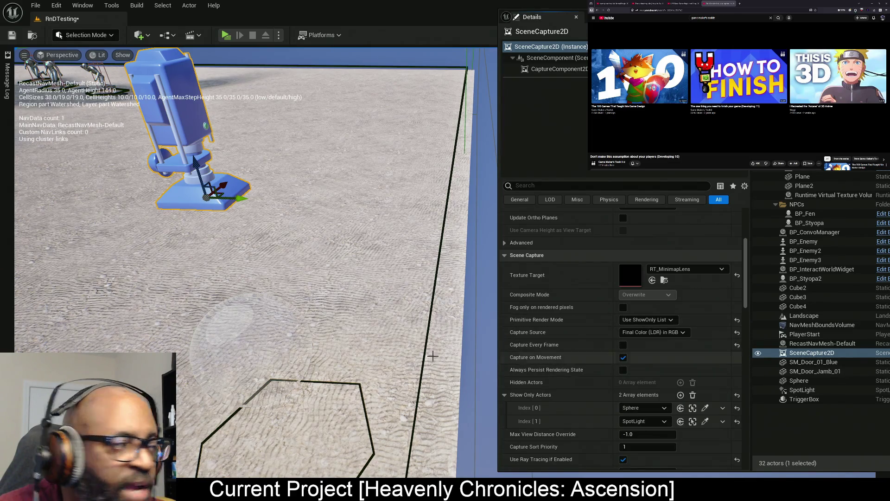
pyautogui.scroll(-5, 226, 281)
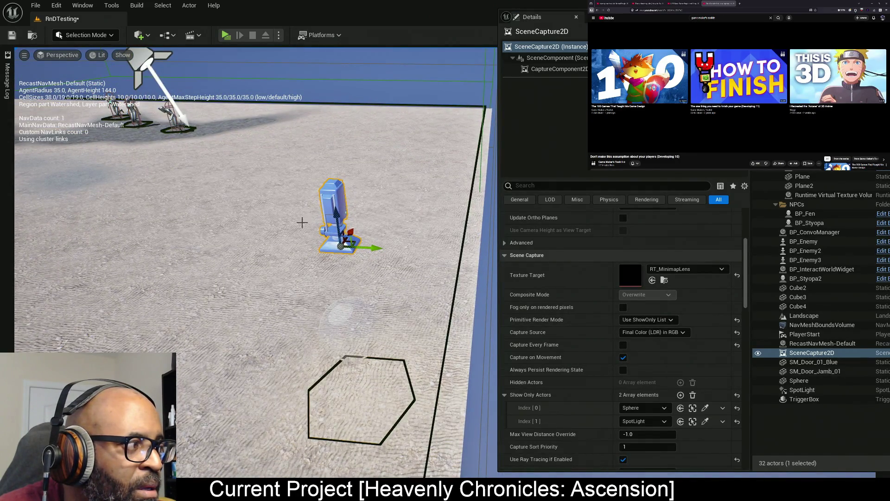
pyautogui.moveTo(348, 275); pyautogui.dragTo(350, 205)
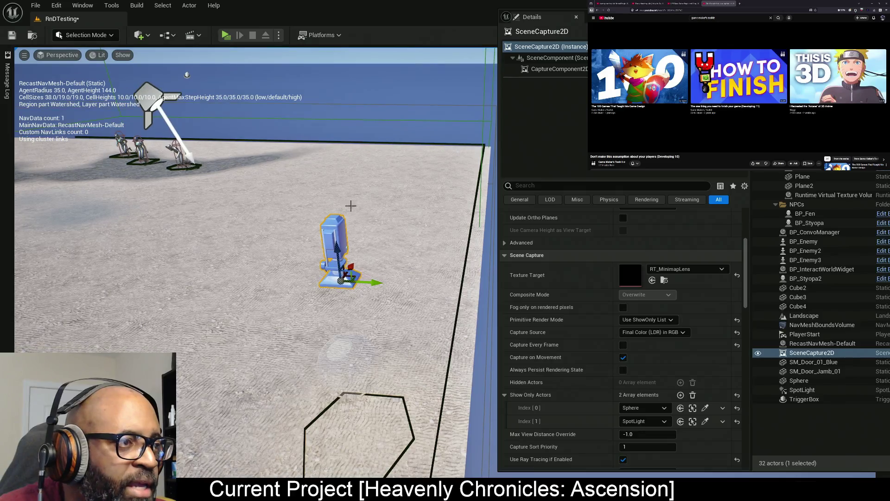
pyautogui.click(157, 98)
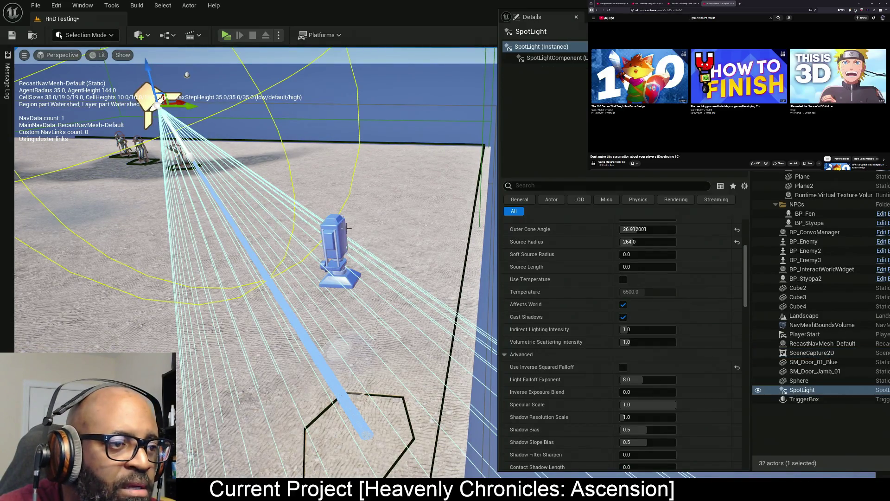
# Reselect the SceneCapture2D and drag its Projection Ortho Width to 1536
pyautogui.click(334, 246)
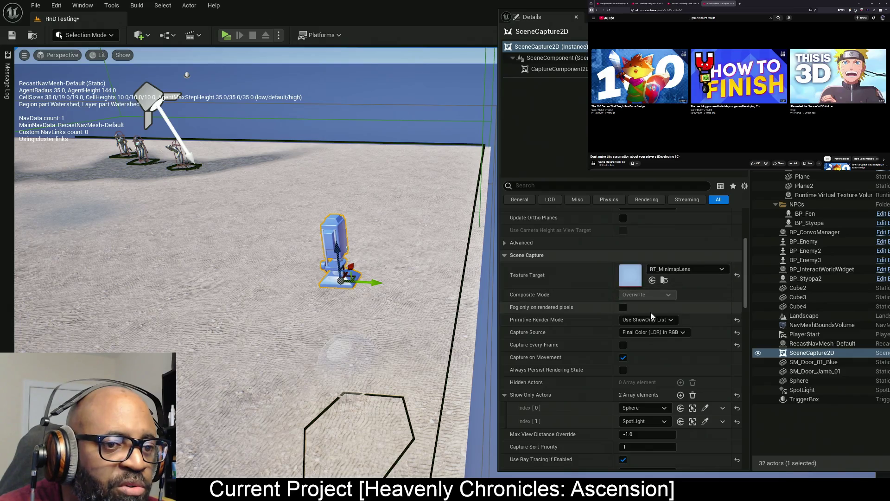
pyautogui.scroll(5, 649, 301)
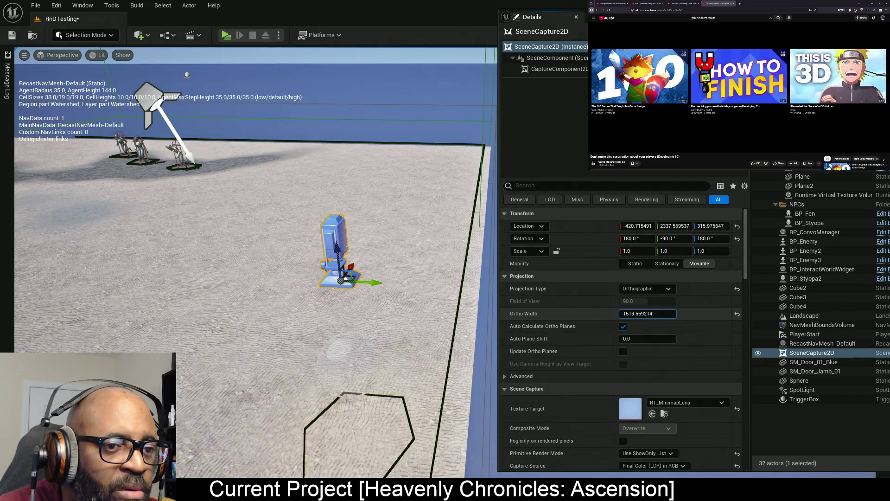
pyautogui.moveTo(653, 310)
pyautogui.mouseDown()
pyautogui.moveTo(624, 314)
pyautogui.moveTo(671, 314)
pyautogui.mouseUp()
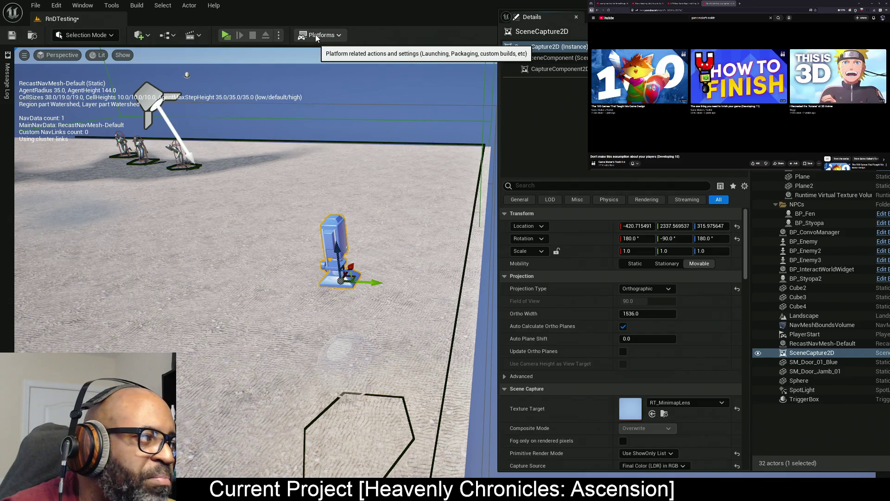
pyautogui.scroll(-2, 619, 316)
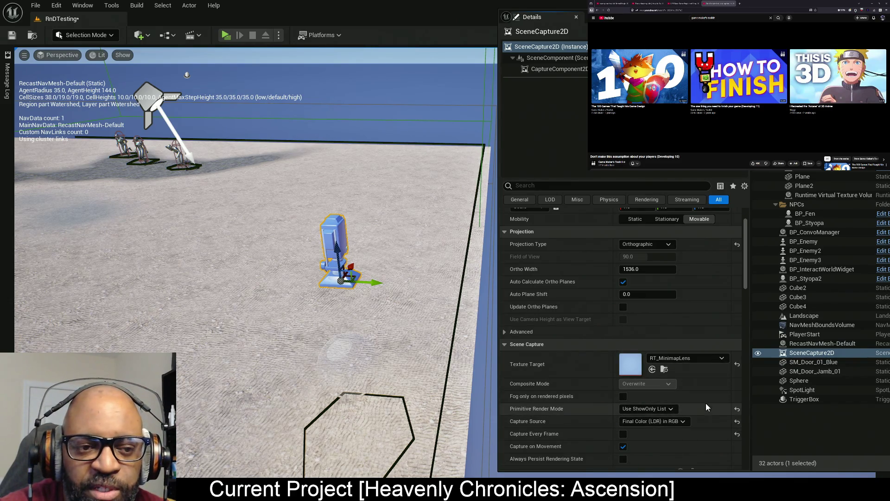
pyautogui.scroll(-6, 609, 387)
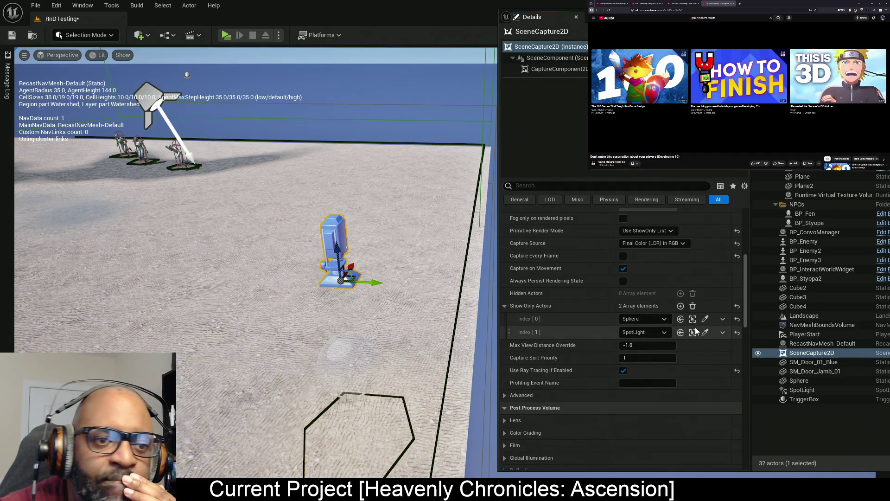
# Add HCA_DaytimeLighting as Show Only Actors Index [2] and nudge the capture actor slightly upward
pyautogui.click(680, 307)
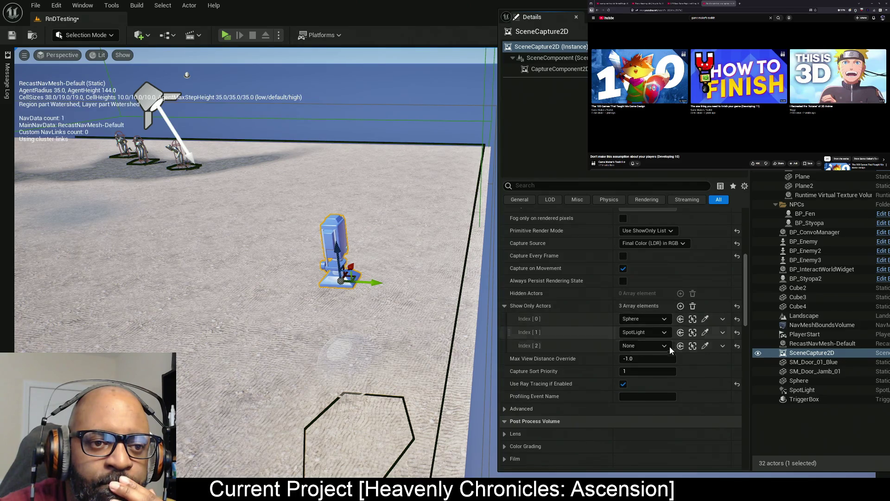
pyautogui.click(666, 346)
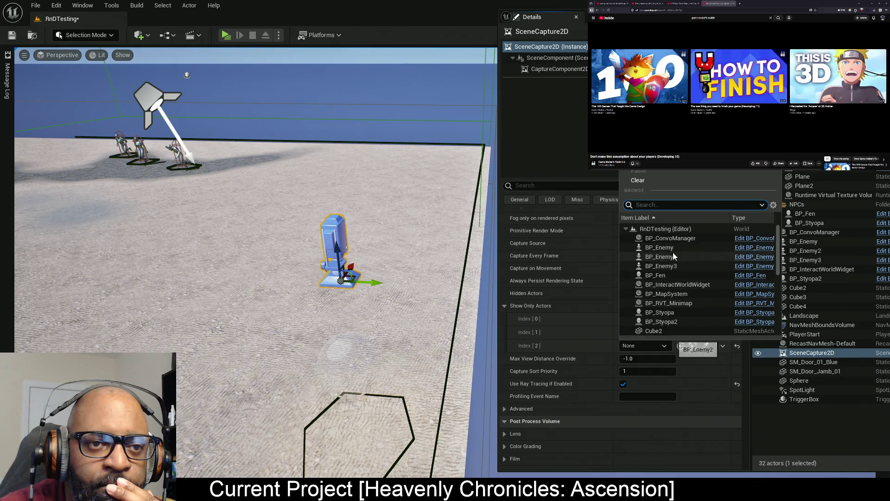
pyautogui.scroll(-3, 674, 256)
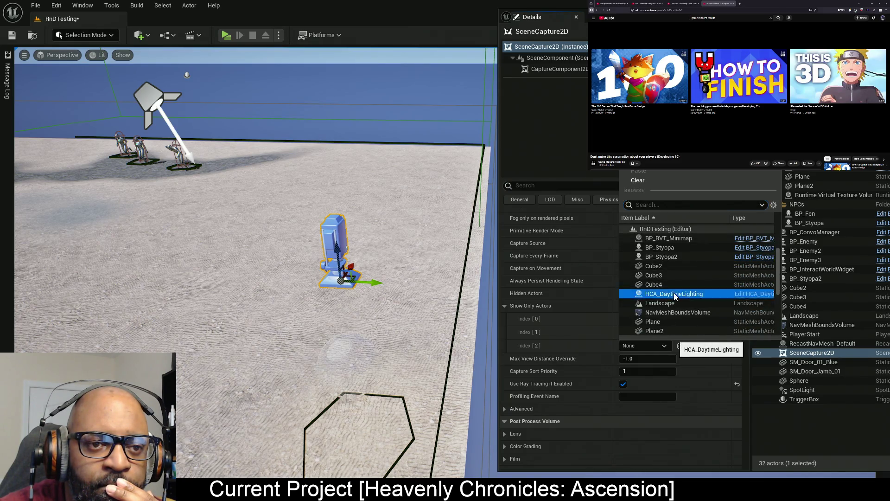
pyautogui.click(674, 294)
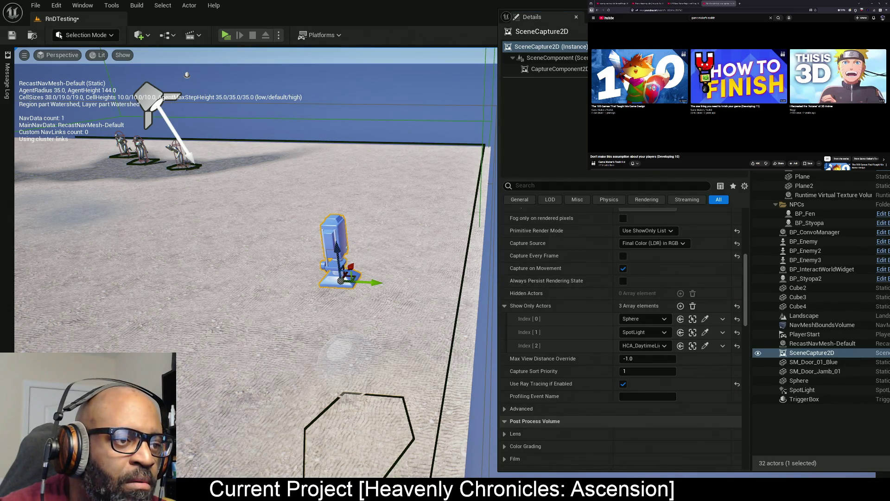
pyautogui.moveTo(336, 249); pyautogui.dragTo(335, 247)
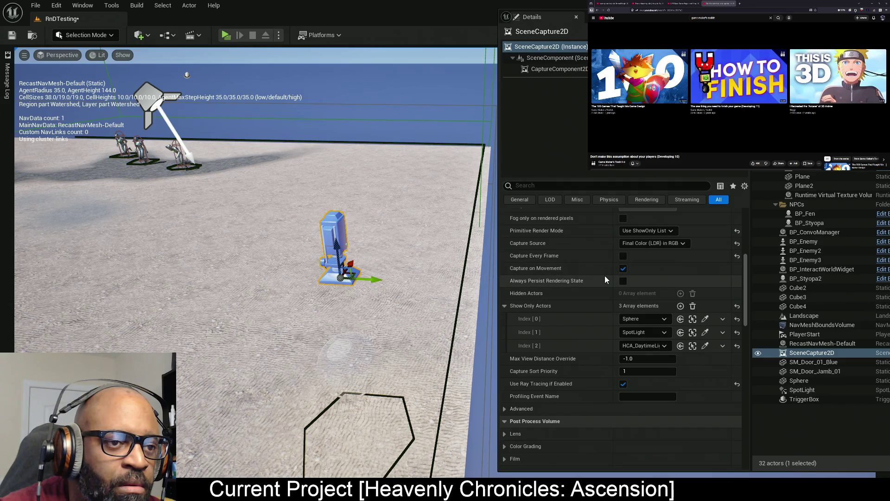
pyautogui.scroll(5, 694, 278)
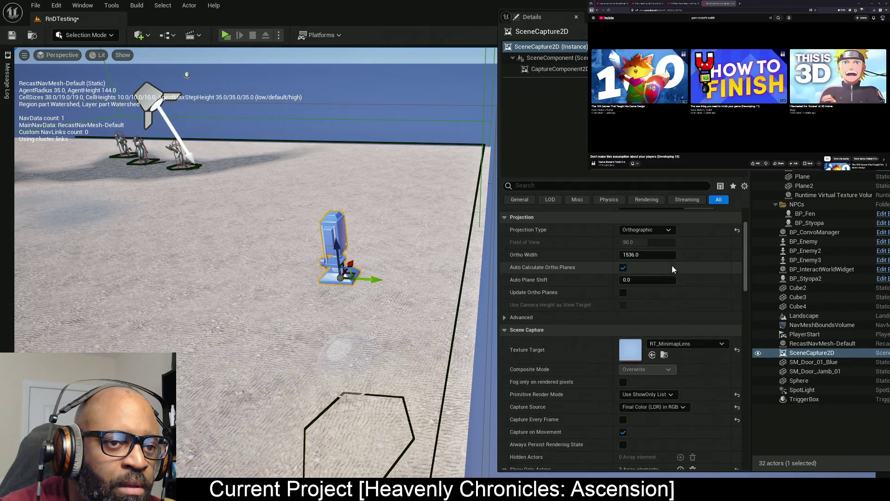
# Reduce the Ortho Width to about 984.55 and save the level
pyautogui.moveTo(657, 255); pyautogui.dragTo(616, 255)
pyautogui.click(12, 34)
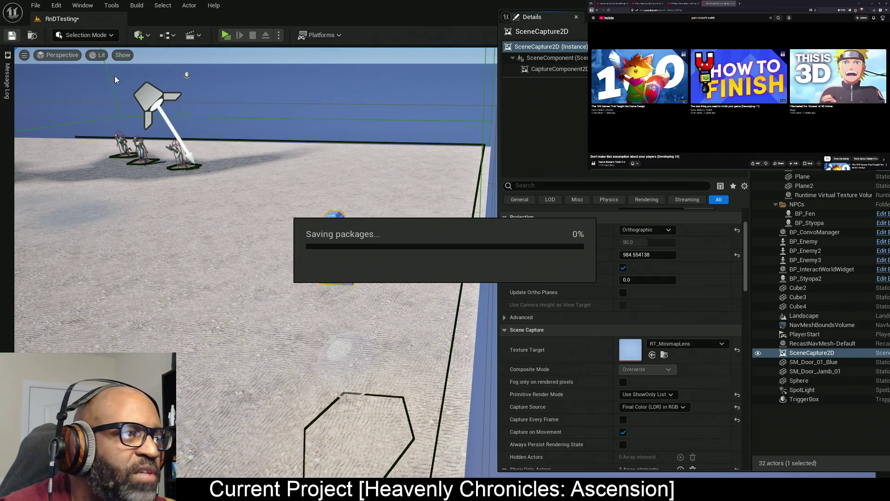
pyautogui.scroll(-2, 694, 321)
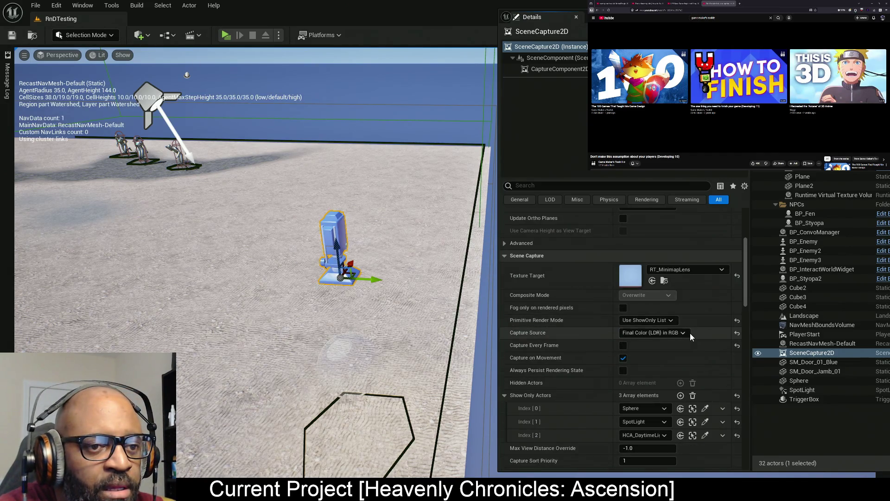
# Try SceneColor (HDR) capture sources with 0 and Inv Opacity alpha, plus Final Color (LDR)
pyautogui.click(683, 334)
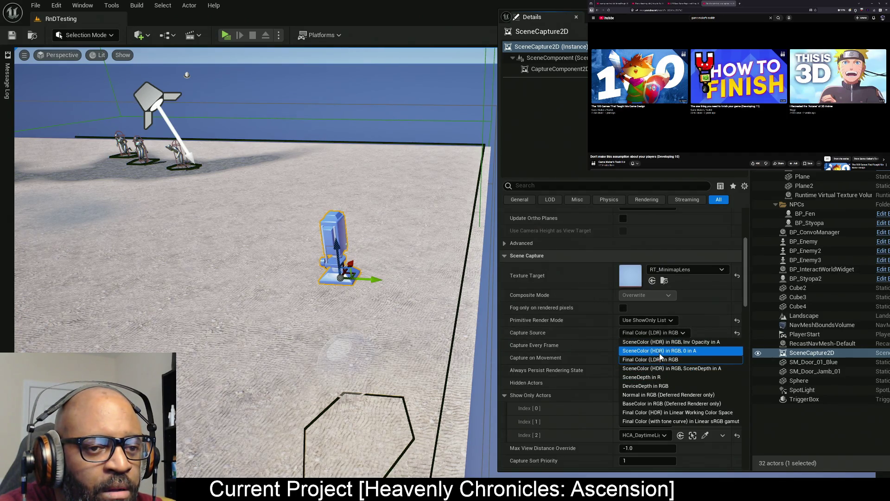
pyautogui.click(659, 351)
pyautogui.click(652, 332)
pyautogui.click(651, 341)
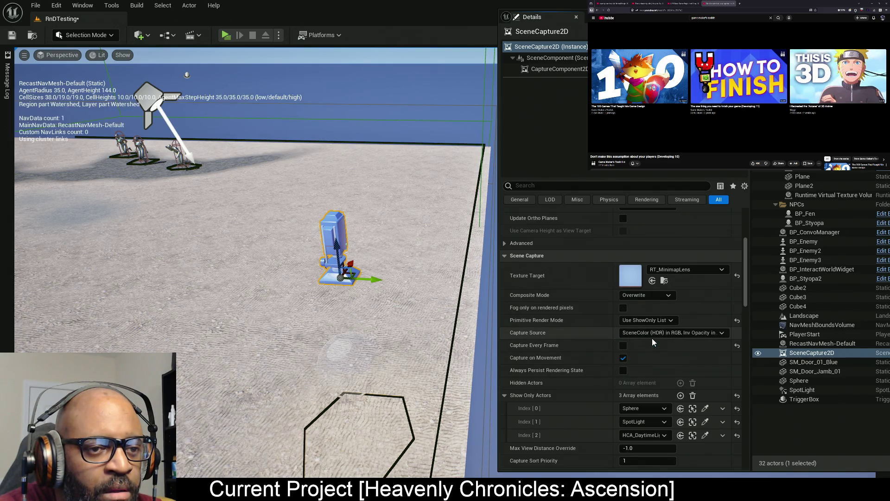
pyautogui.click(652, 331)
pyautogui.click(651, 359)
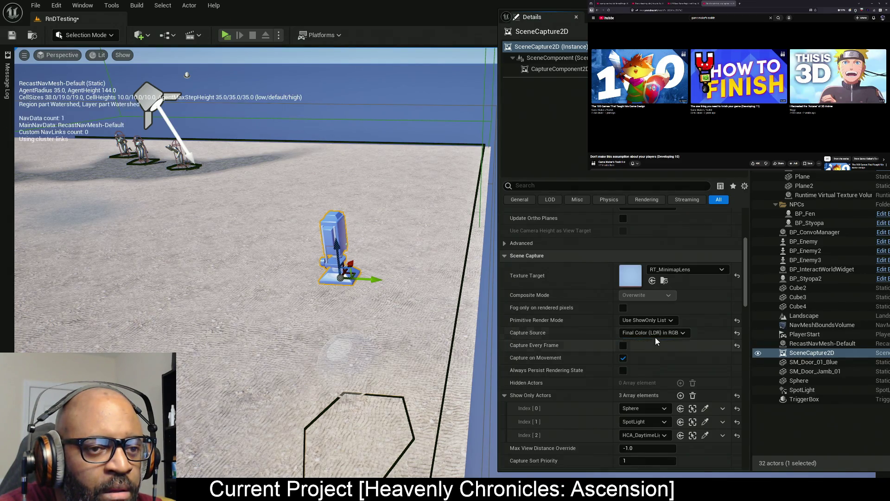
pyautogui.click(657, 333)
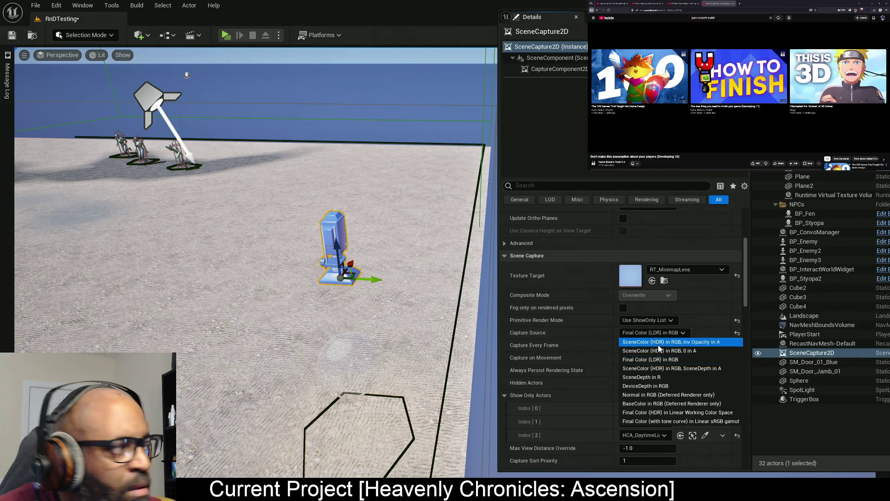
pyautogui.click(658, 344)
# Test BaseColor and Final Color HDR sources, keep Final Color (LDR) in RGB, enable Capture Every Frame
pyautogui.click(660, 332)
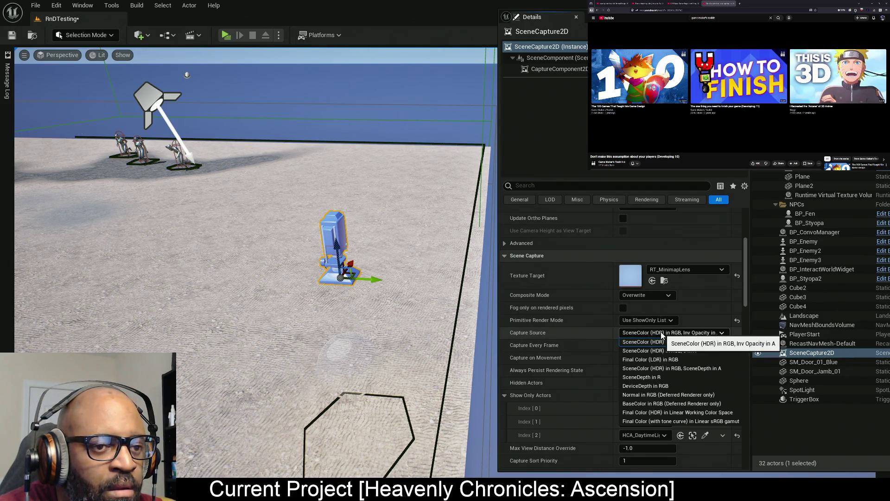
pyautogui.click(655, 404)
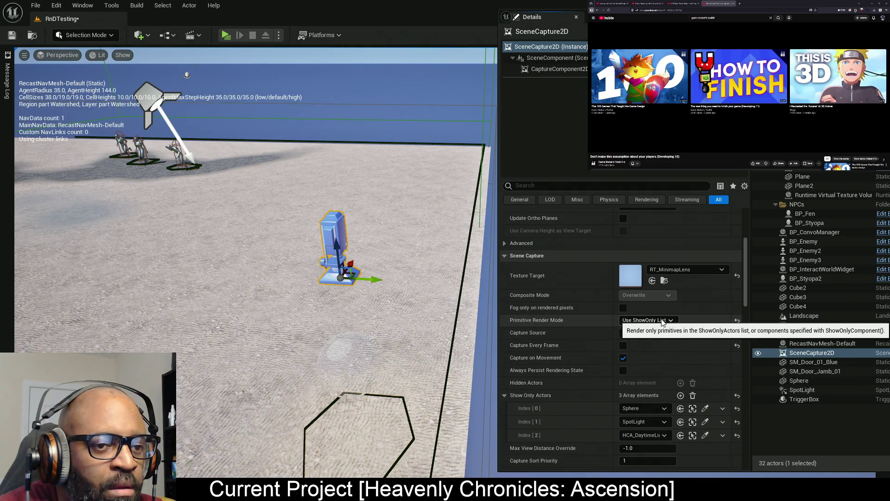
pyautogui.click(663, 333)
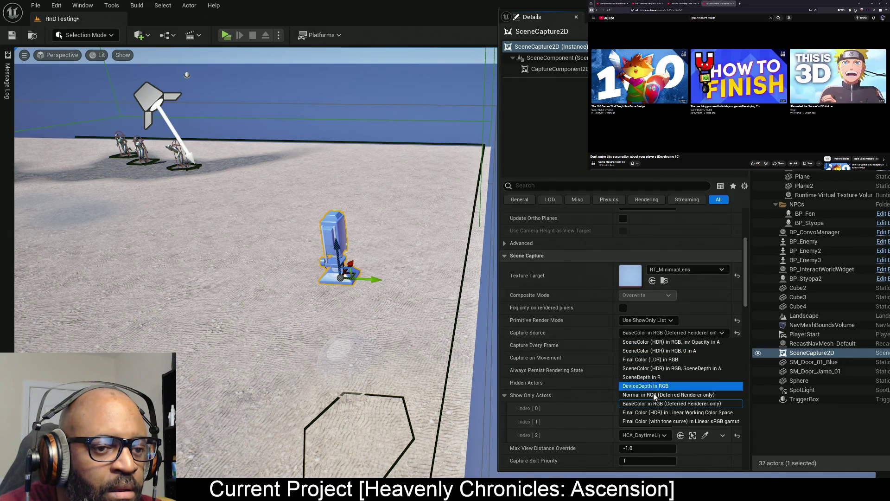
pyautogui.click(653, 412)
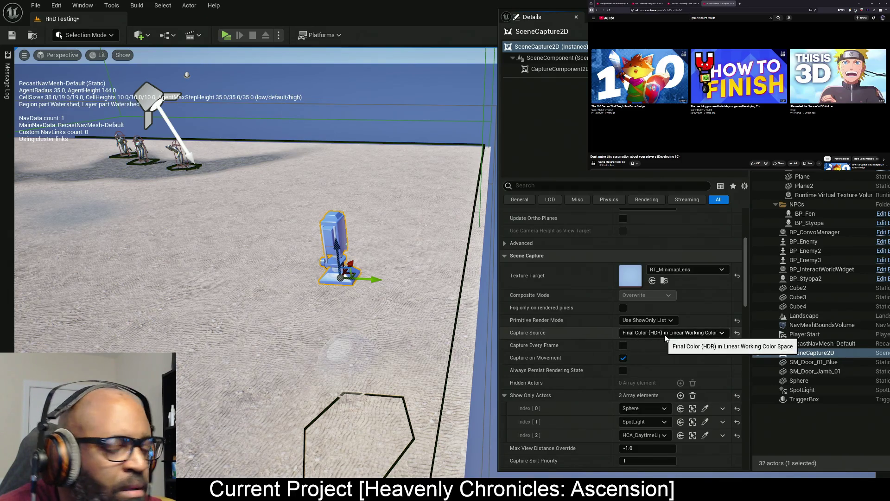
pyautogui.click(665, 335)
pyautogui.click(659, 419)
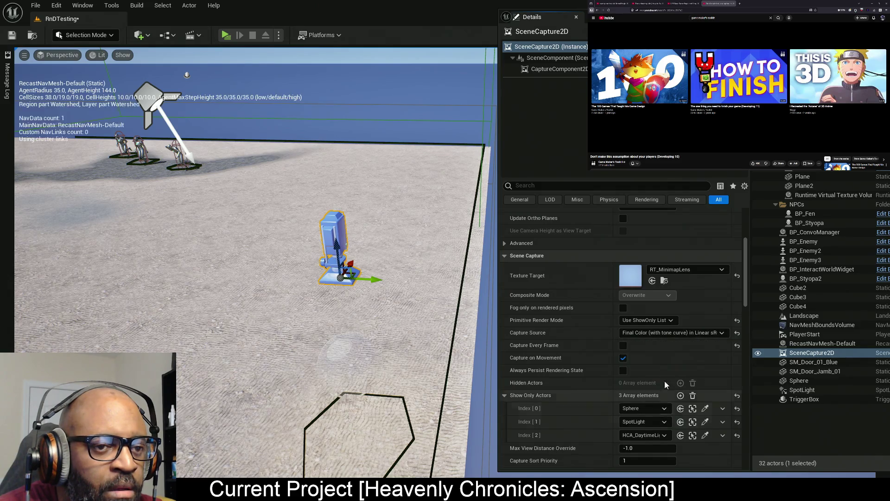
pyautogui.click(664, 332)
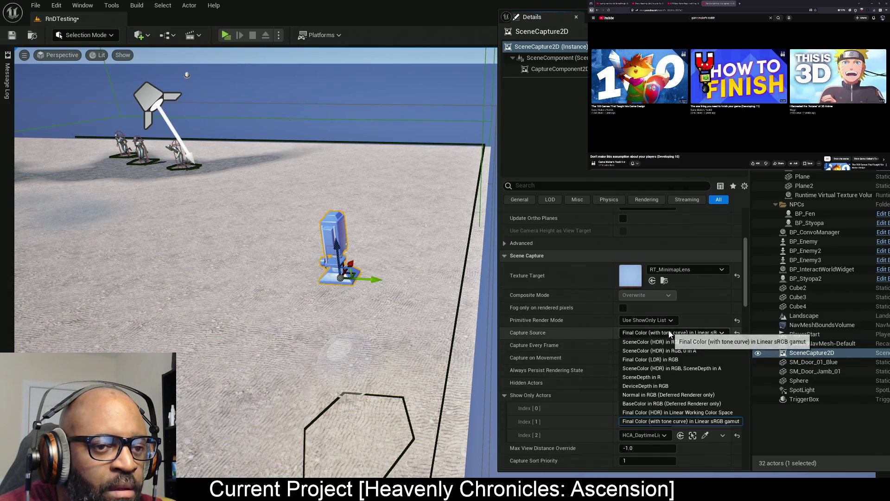
pyautogui.click(659, 363)
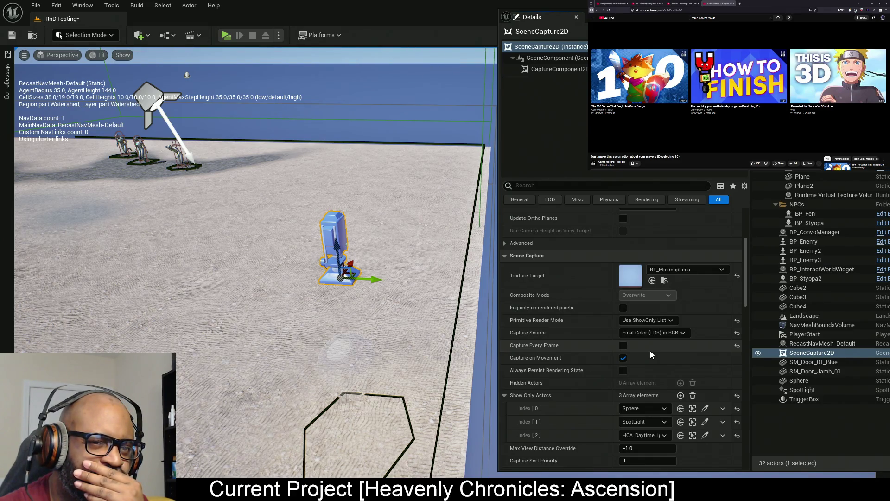
pyautogui.click(623, 345)
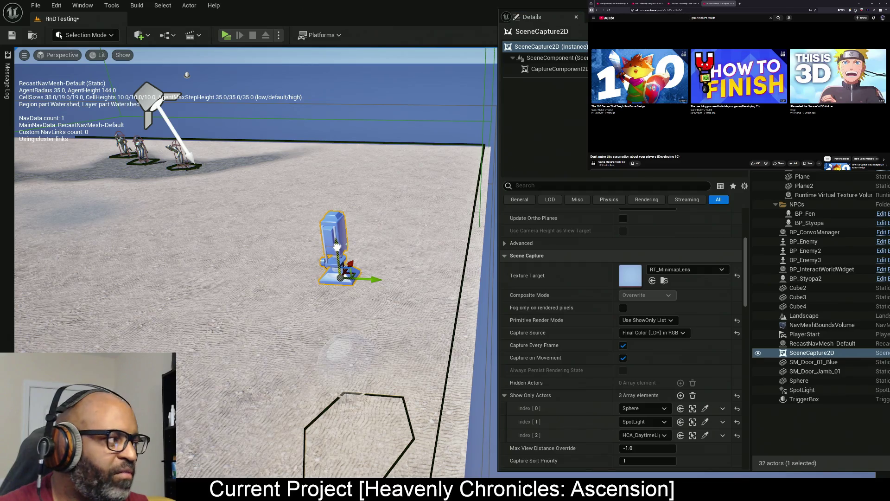
# Scrub the Ortho Width down, then type 100 and commit it
pyautogui.scroll(4, 680, 324)
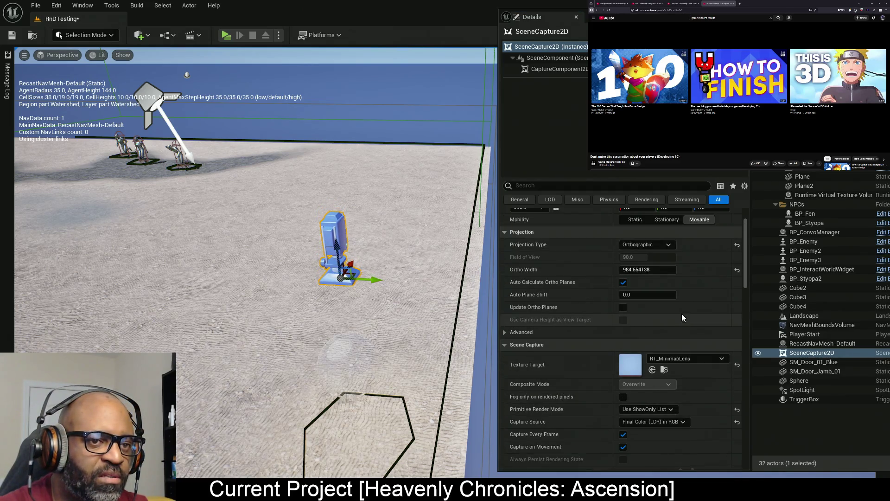
pyautogui.scroll(2, 681, 313)
pyautogui.moveTo(673, 313)
pyautogui.mouseDown()
pyautogui.moveTo(686, 314)
pyautogui.moveTo(659, 313)
pyautogui.moveTo(671, 313)
pyautogui.mouseUp()
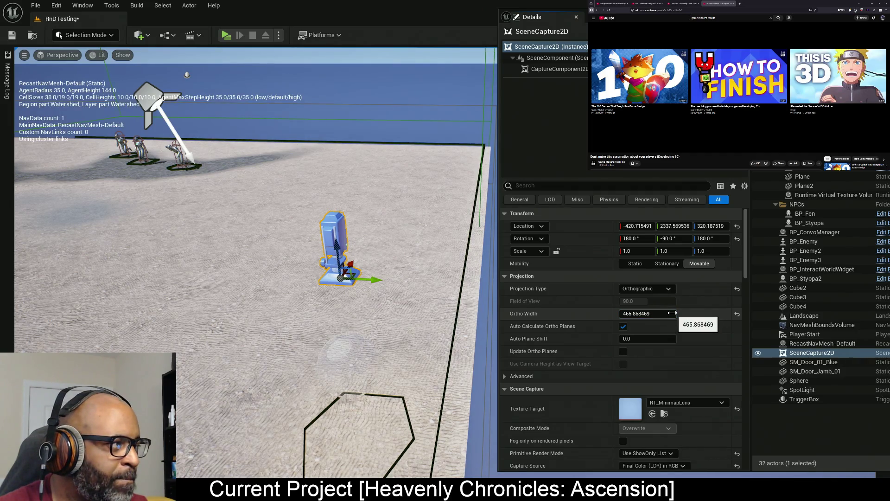
pyautogui.click(672, 313)
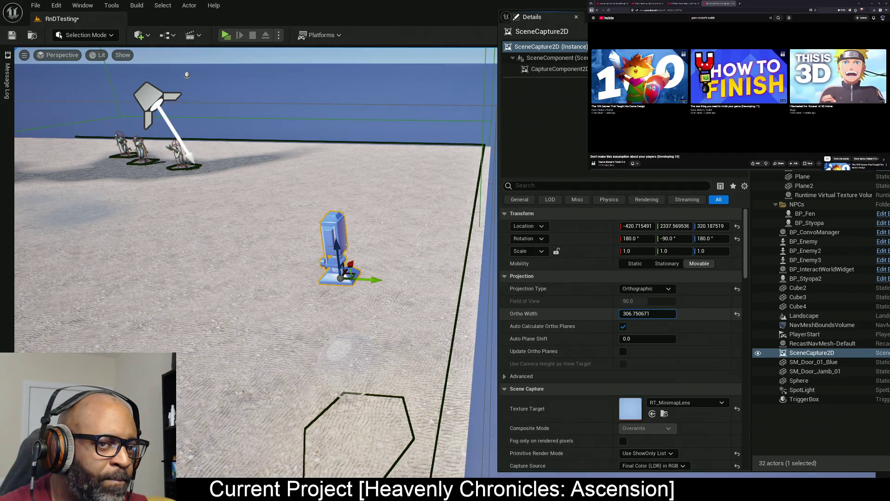
pyautogui.moveTo(671, 313); pyautogui.dragTo(654, 313)
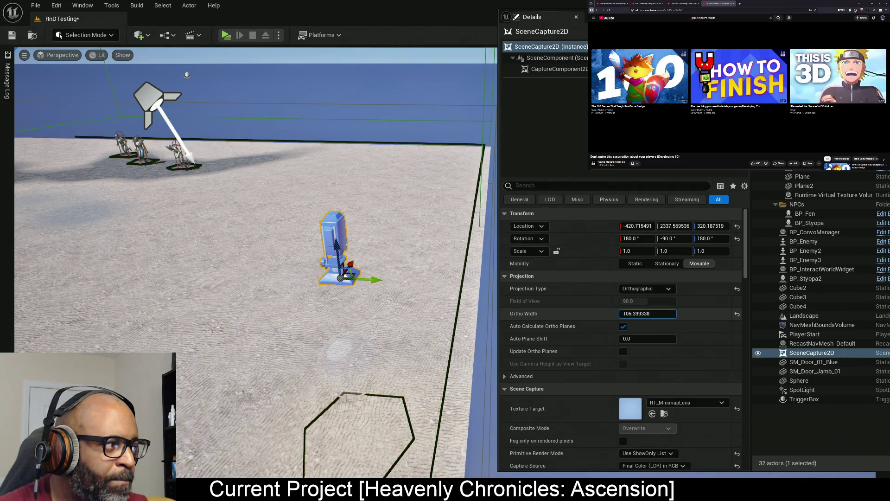
pyautogui.moveTo(653, 313); pyautogui.dragTo(652, 313)
pyautogui.click(667, 313)
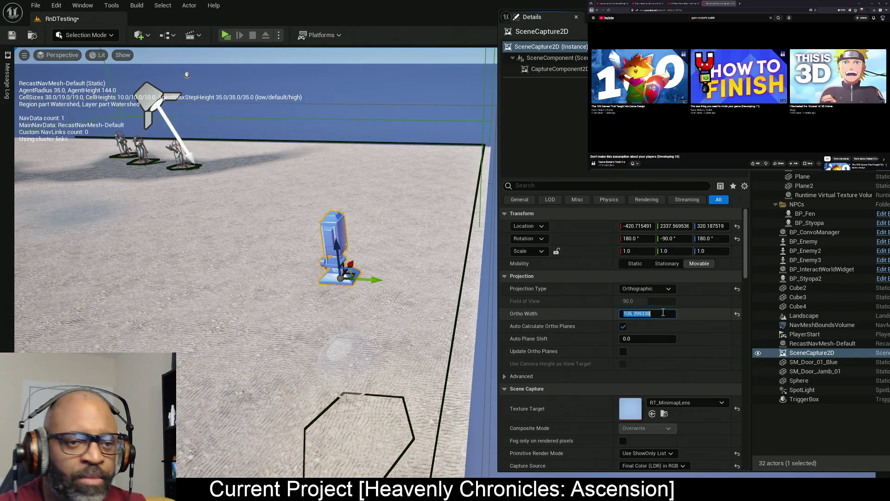
pyautogui.write('100')
pyautogui.press('Return')
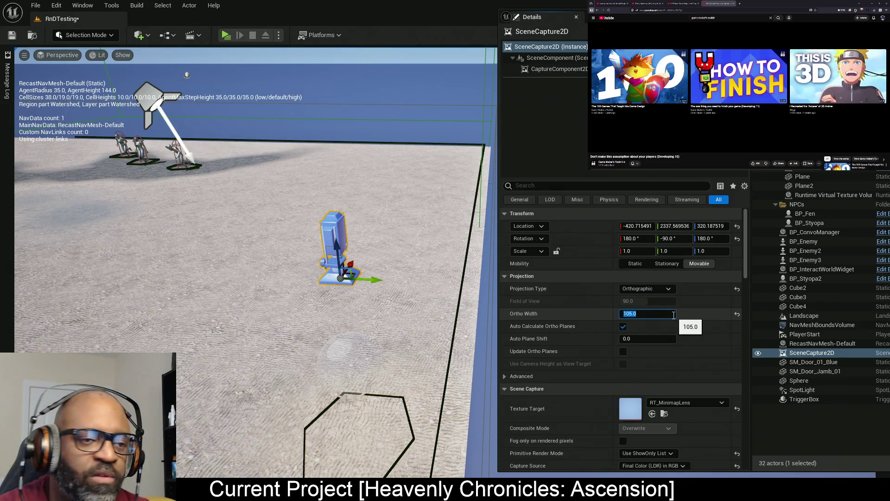
# Save the RnDTesting level
pyautogui.hotkey('ctrl', 's')
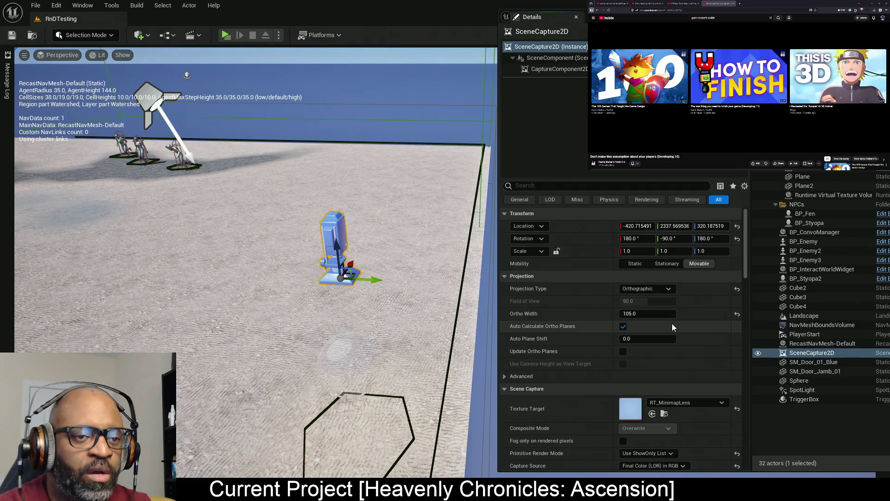
pyautogui.scroll(-2, 677, 380)
pyautogui.scroll(-1, 677, 384)
# Try SceneColor inverse-opacity, zero-alpha and depth-alpha sources, Final Color (LDR) and BaseColor as capture source
pyautogui.click(667, 392)
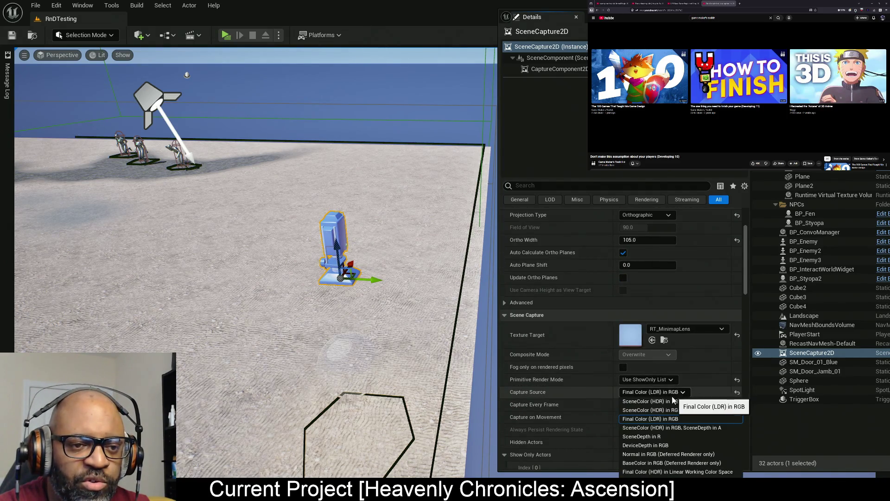
pyautogui.click(666, 402)
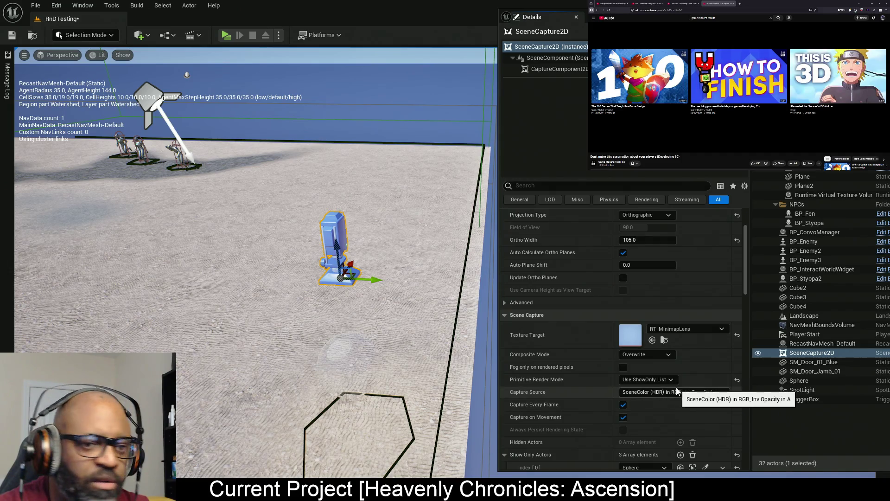
pyautogui.click(677, 392)
pyautogui.click(666, 410)
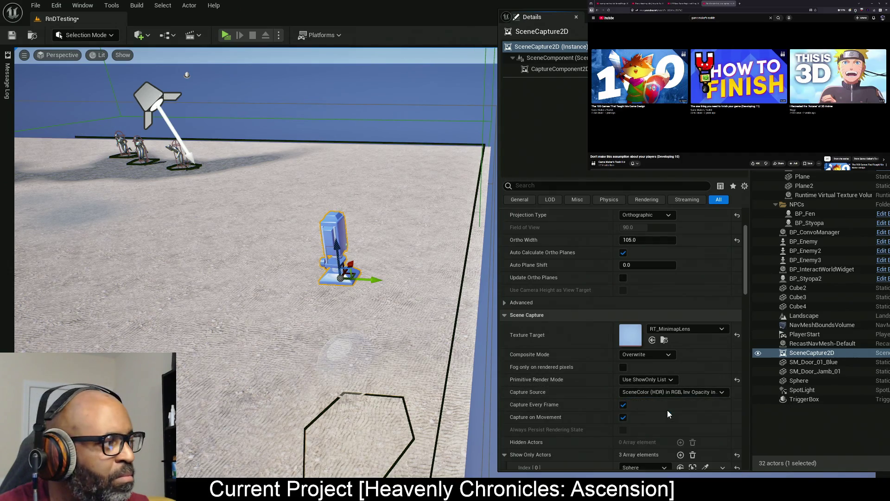
pyautogui.click(701, 394)
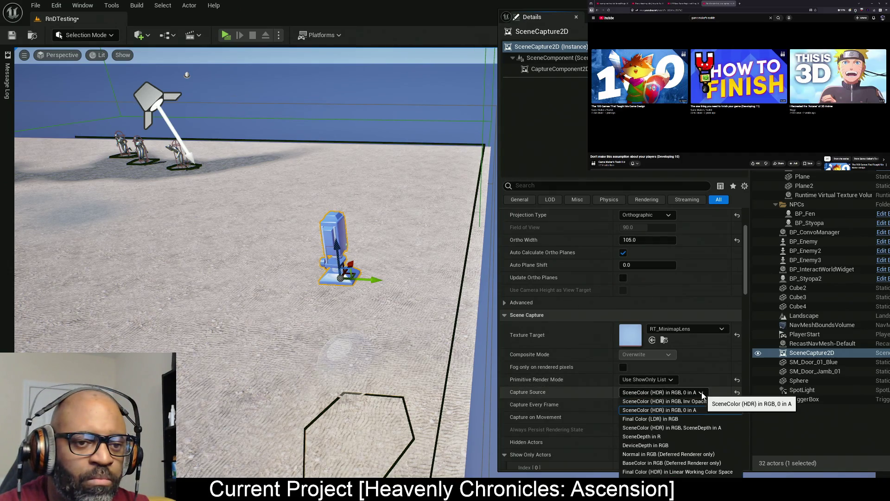
pyautogui.click(682, 419)
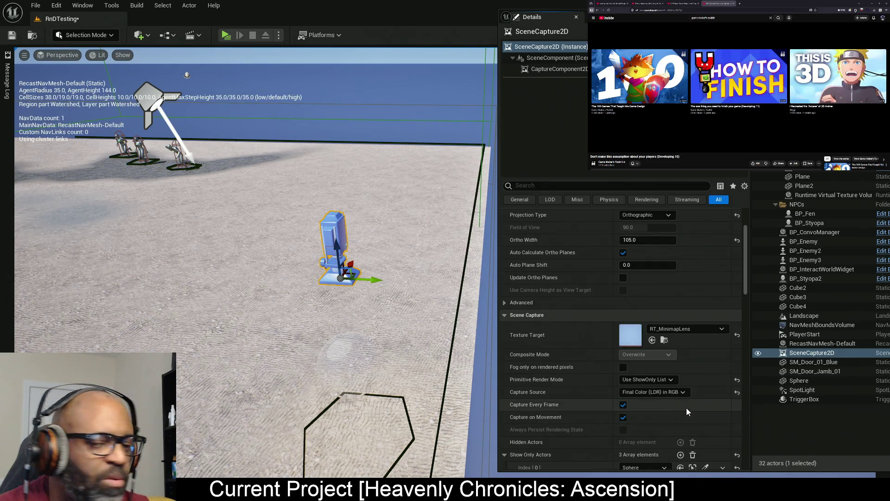
pyautogui.click(682, 392)
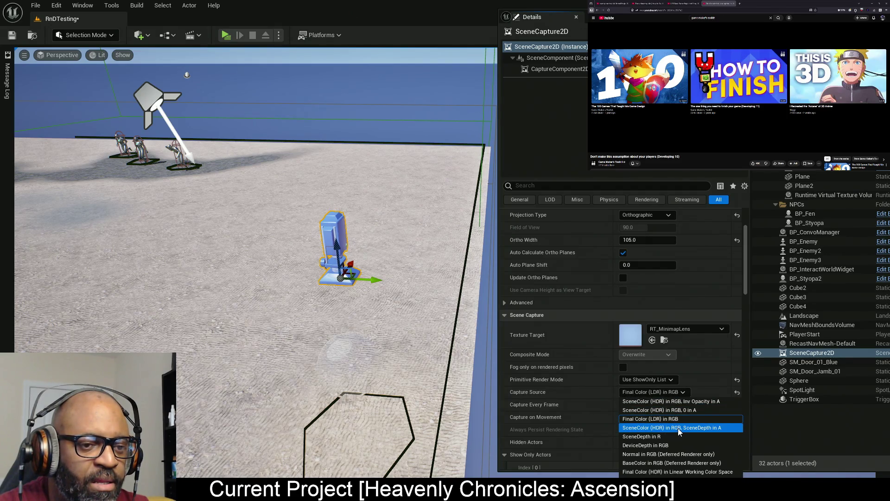
pyautogui.click(677, 427)
pyautogui.click(685, 391)
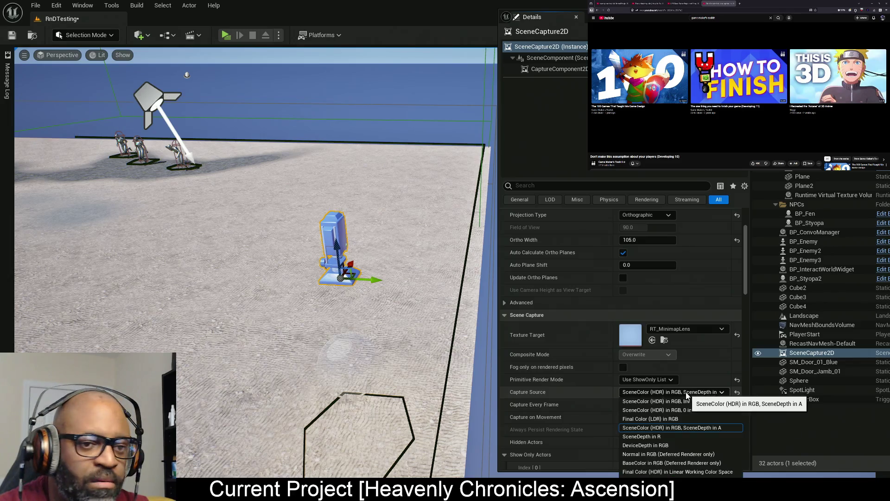
pyautogui.click(675, 463)
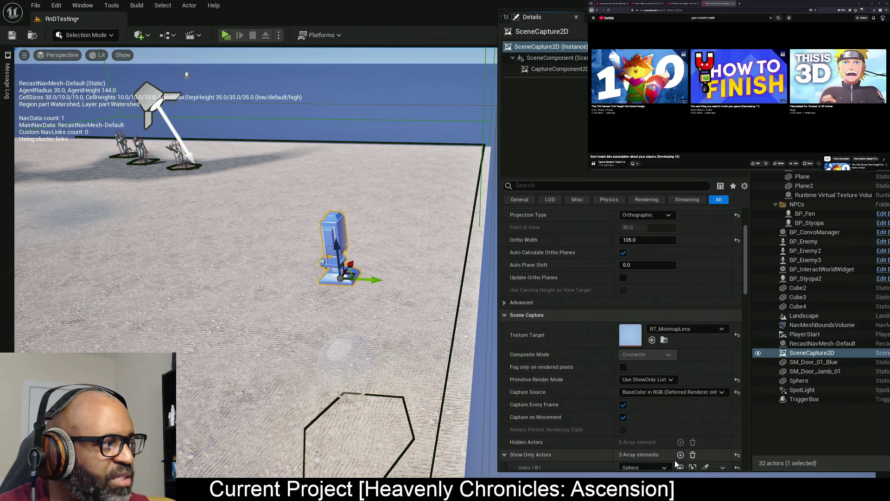
# Compare linear HDR, tone-curve and LDR sources, settle on Final Color (HDR) Linear Working Color Space, save
pyautogui.click(678, 391)
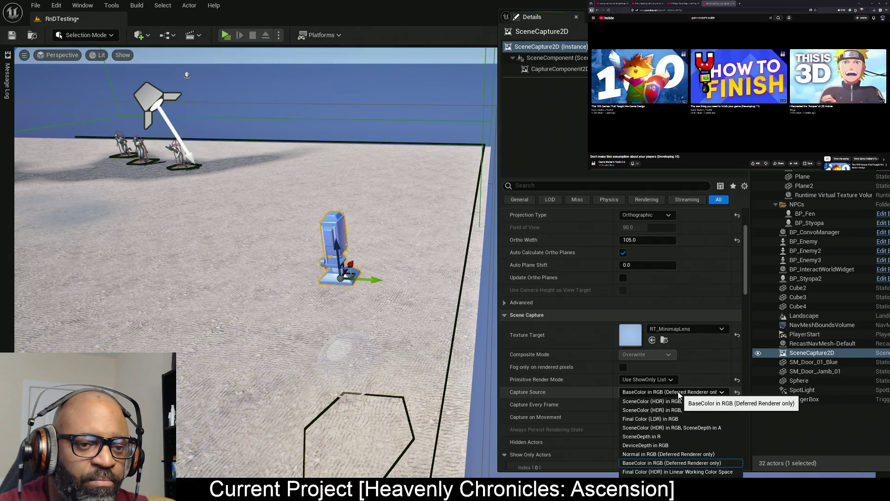
pyautogui.click(675, 471)
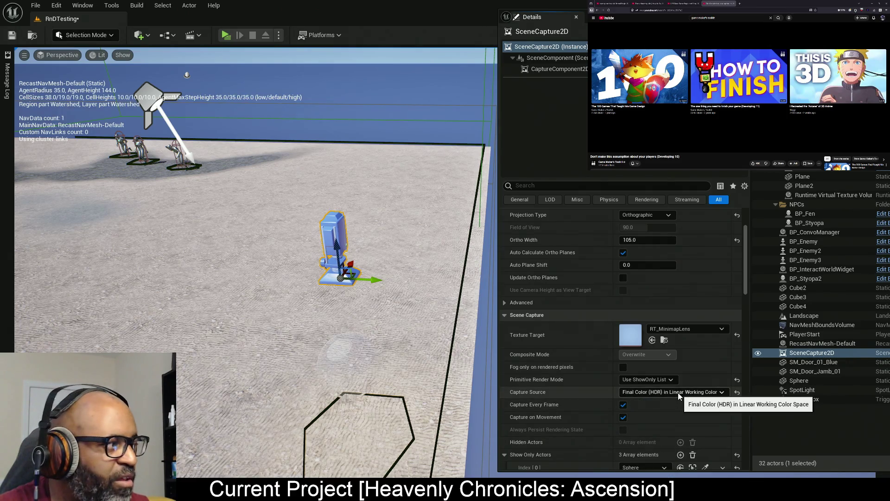
pyautogui.click(703, 392)
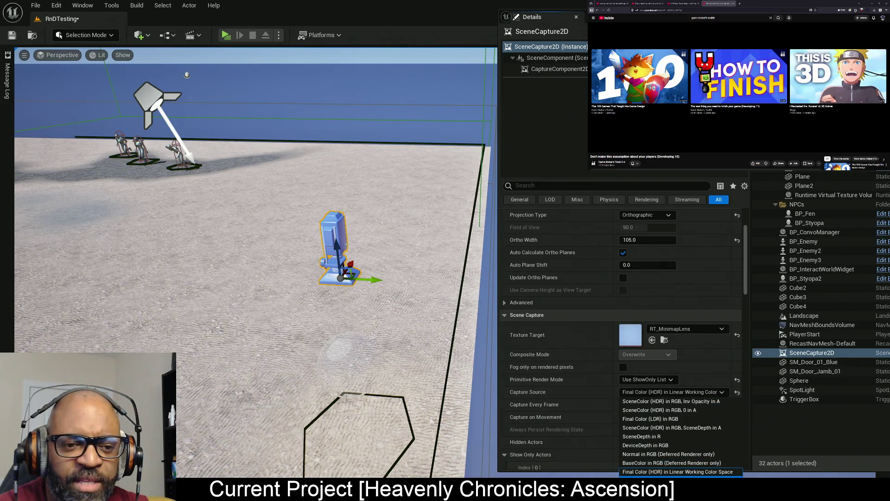
pyautogui.click(677, 480)
pyautogui.click(694, 391)
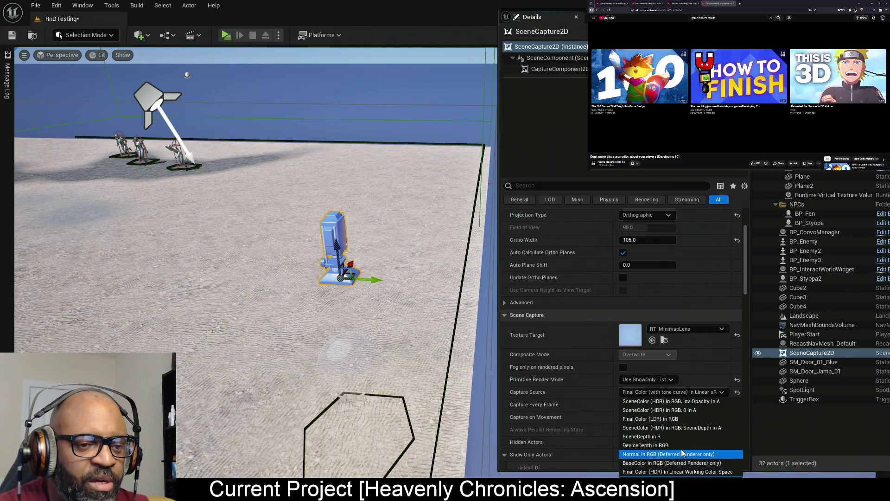
pyautogui.click(686, 419)
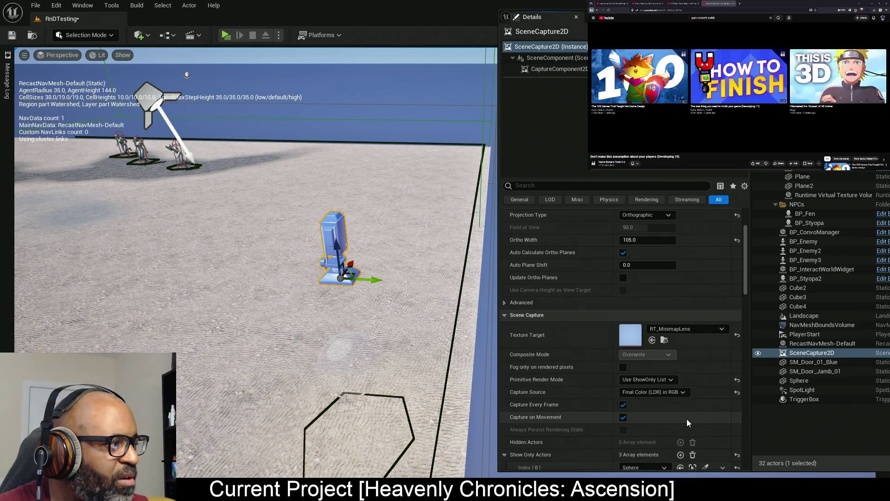
pyautogui.click(680, 391)
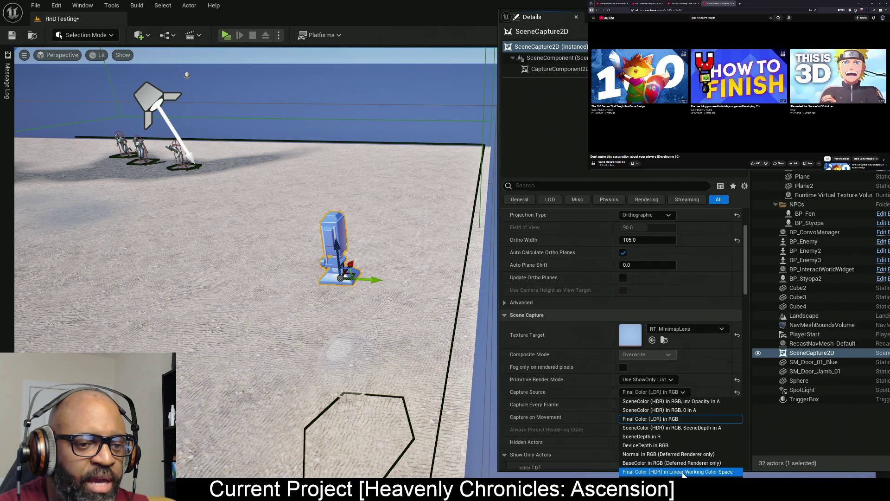
pyautogui.click(683, 472)
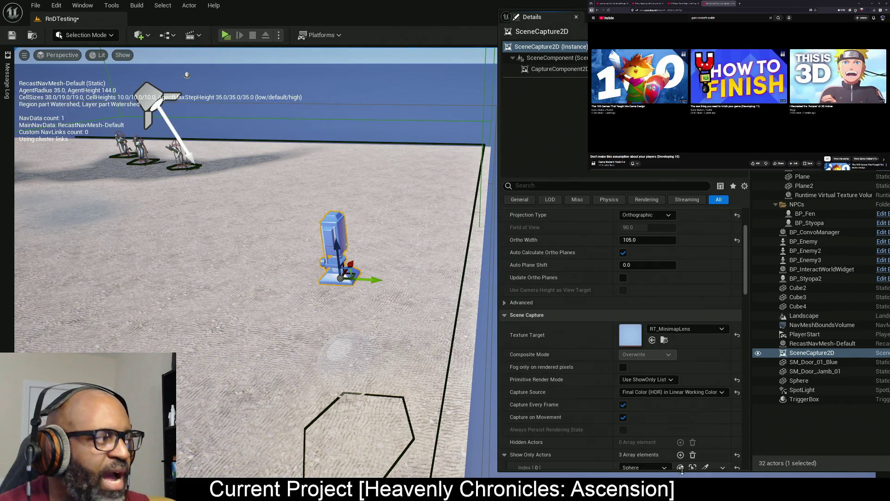
pyautogui.hotkey('ctrl', 's')
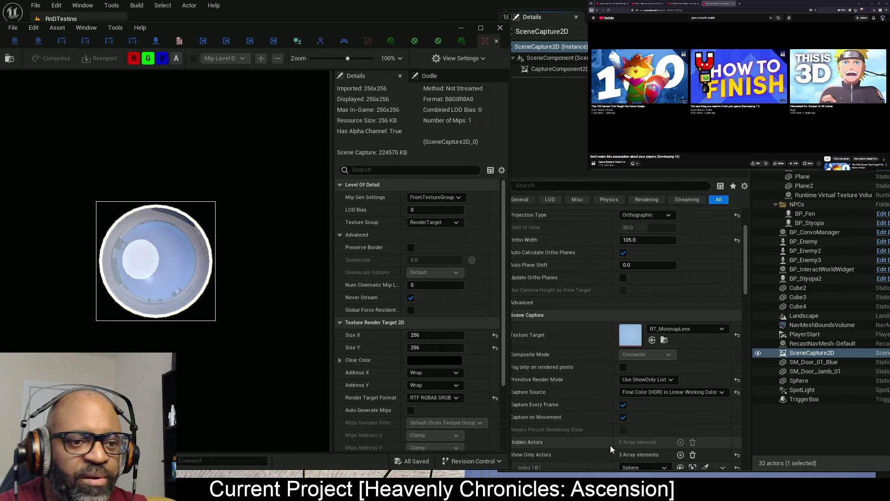
# Preview Final Color (LDR), revert to linear HDR, save, and move the render target preview aside
pyautogui.click(672, 391)
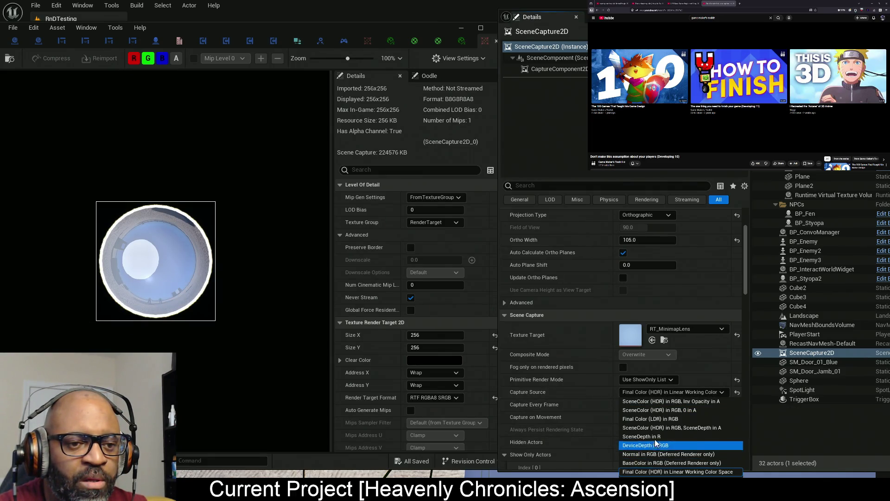
pyautogui.click(659, 419)
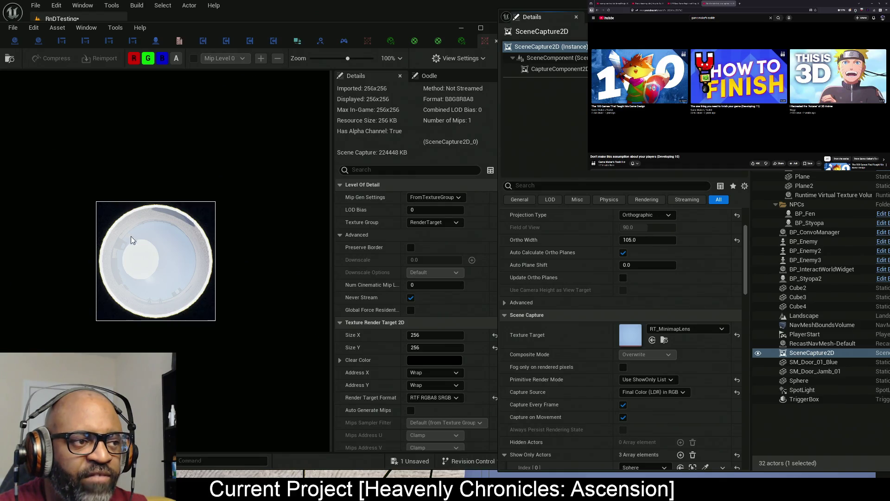
pyautogui.click(648, 392)
pyautogui.press('Escape')
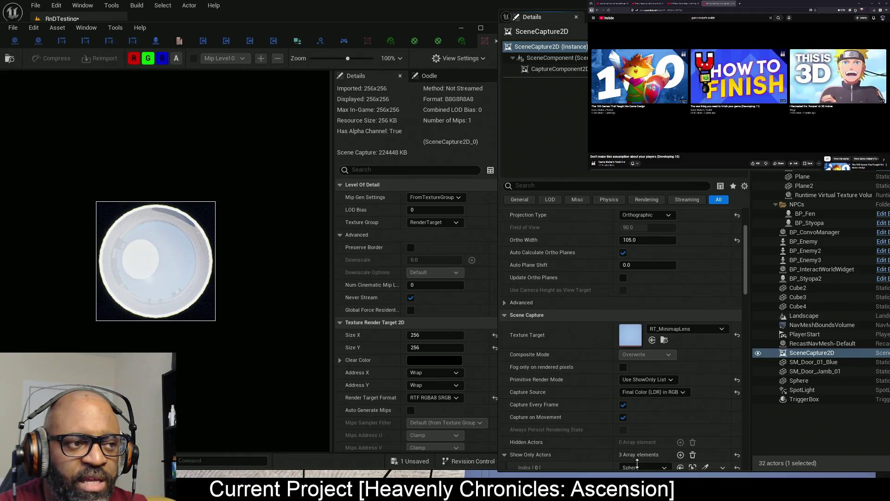
pyautogui.hotkey('ctrl', 's')
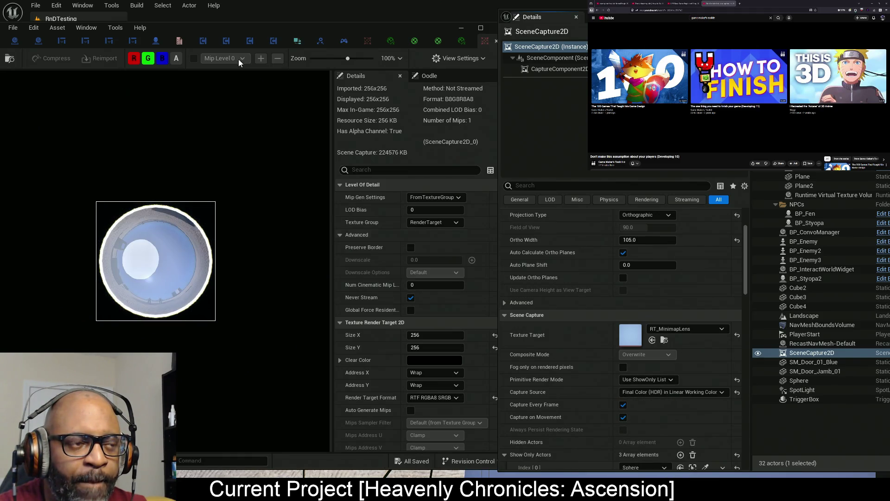
pyautogui.moveTo(257, 31); pyautogui.dragTo(218, 24)
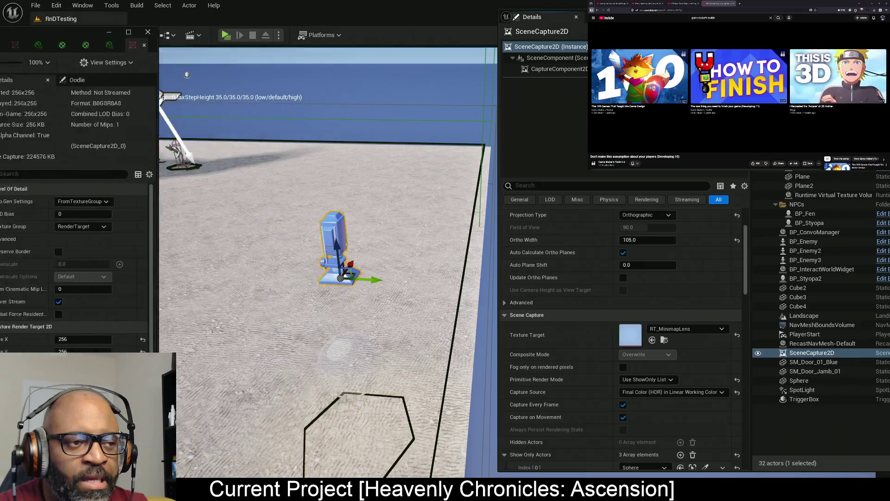
pyautogui.scroll(-8, 612, 343)
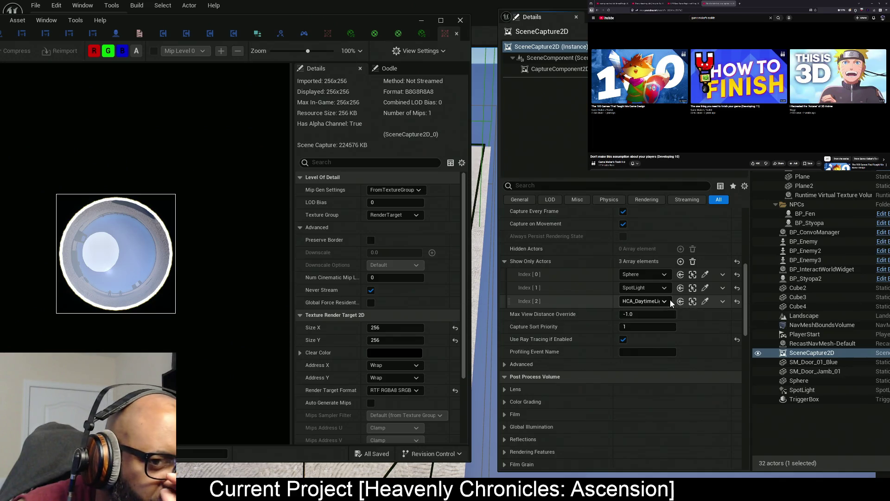
# Remove HCA_DaytimeLighting from Show Only Actors and toggle the capture source LDR then back to HDR linear
pyautogui.click(722, 301)
pyautogui.click(735, 325)
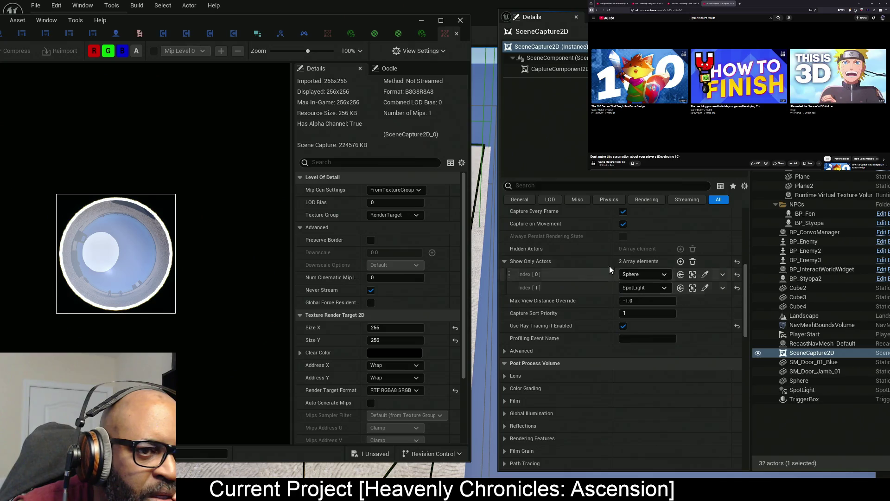
pyautogui.scroll(2, 634, 301)
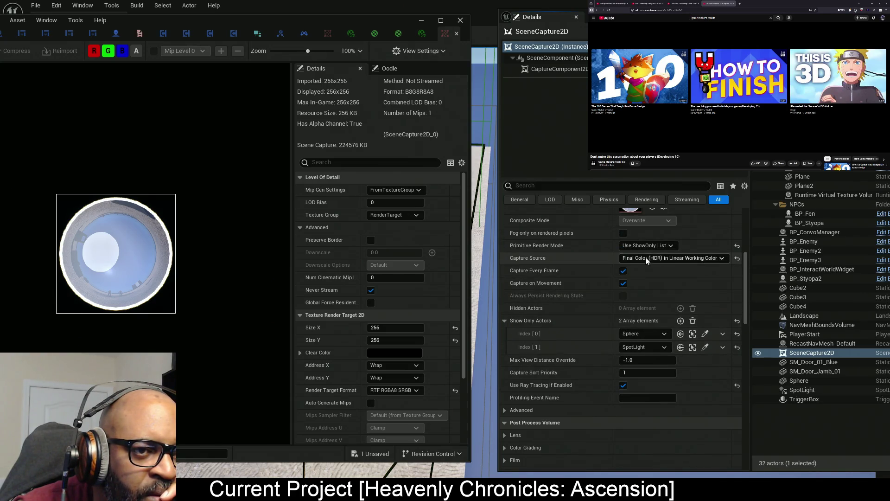
pyautogui.click(670, 258)
pyautogui.click(650, 285)
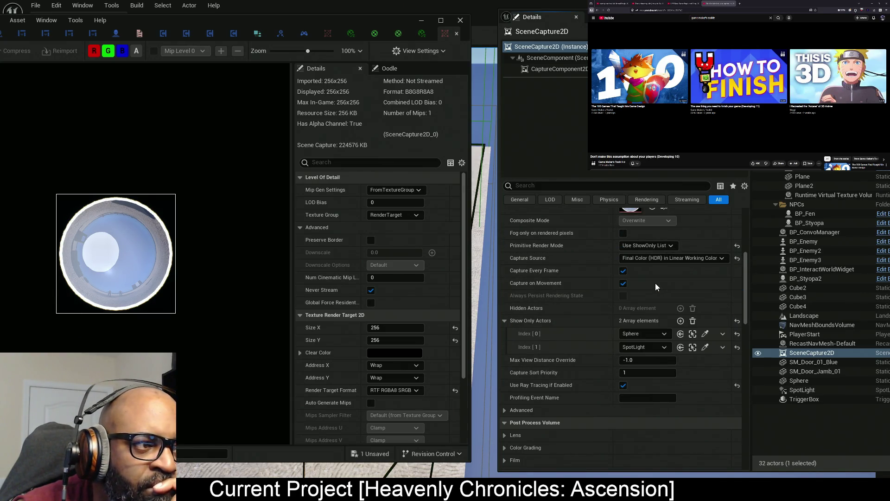
pyautogui.click(649, 258)
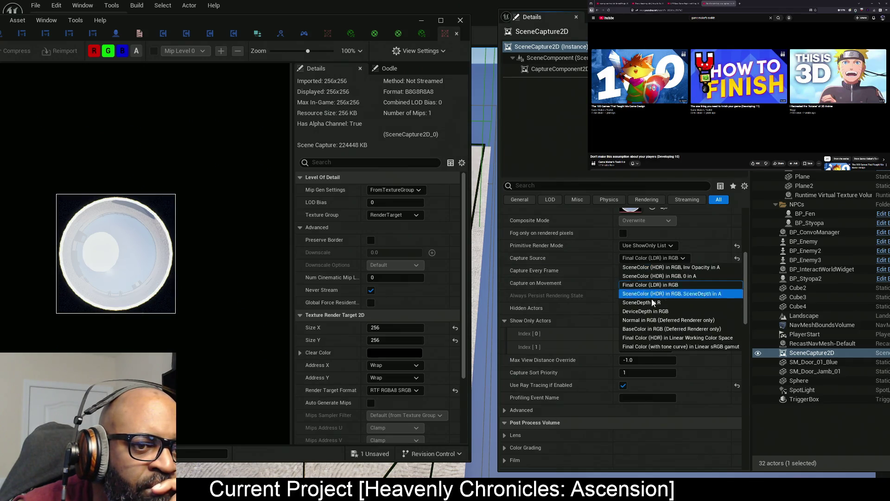
pyautogui.click(659, 338)
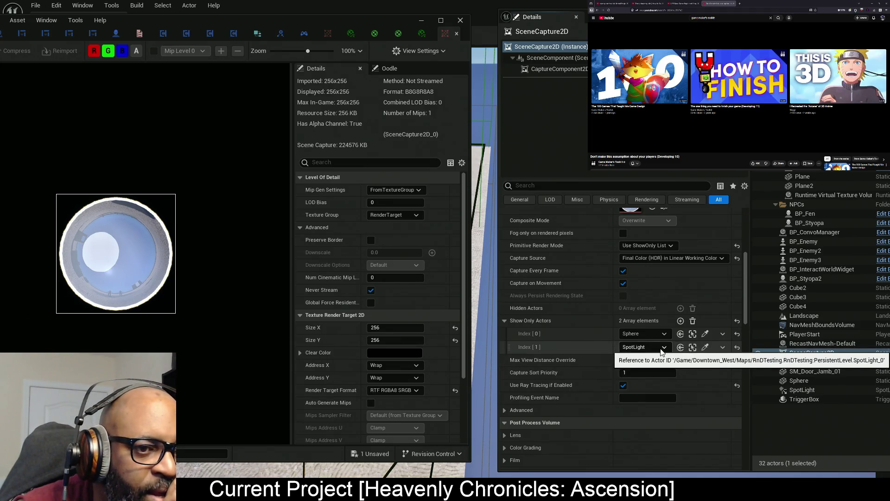
# Remove SpotLight from Show Only Actors, restore the HDR linear working colour source, and save
pyautogui.click(722, 347)
pyautogui.click(731, 372)
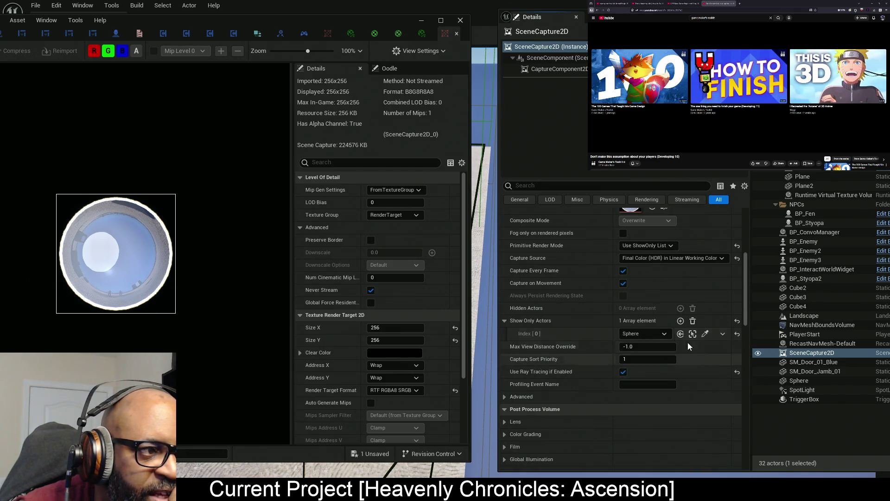
pyautogui.click(651, 259)
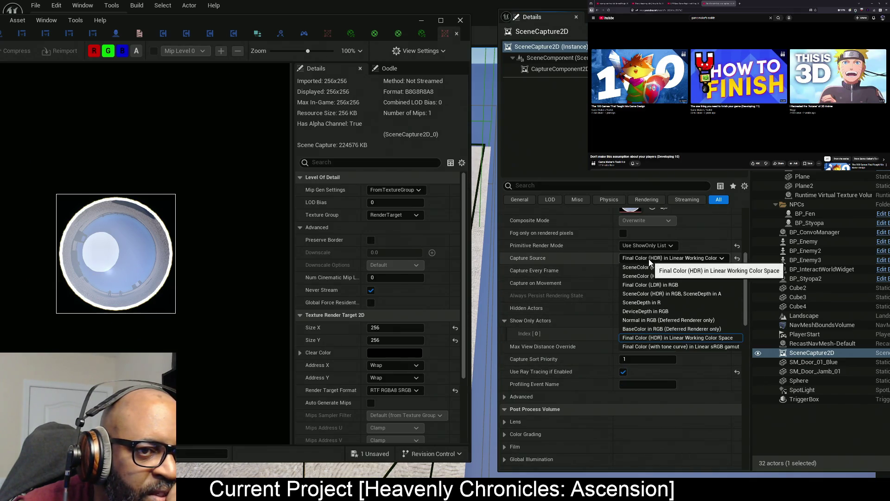
pyautogui.click(649, 284)
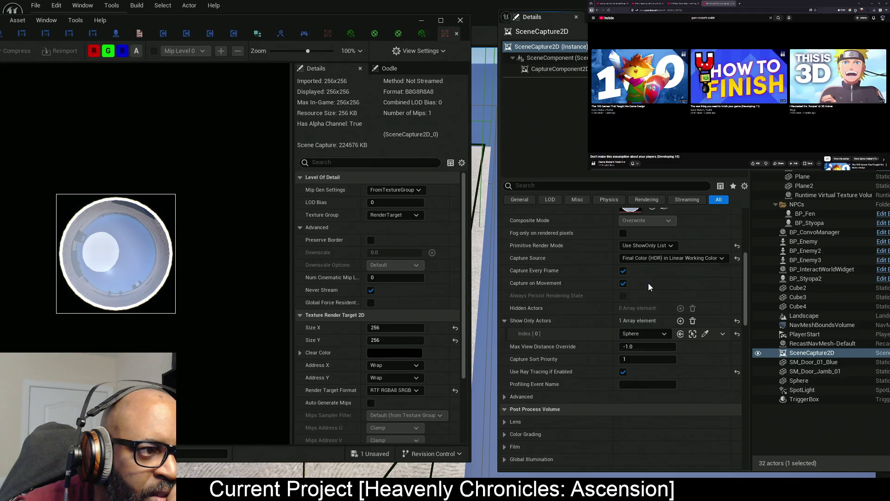
pyautogui.click(652, 258)
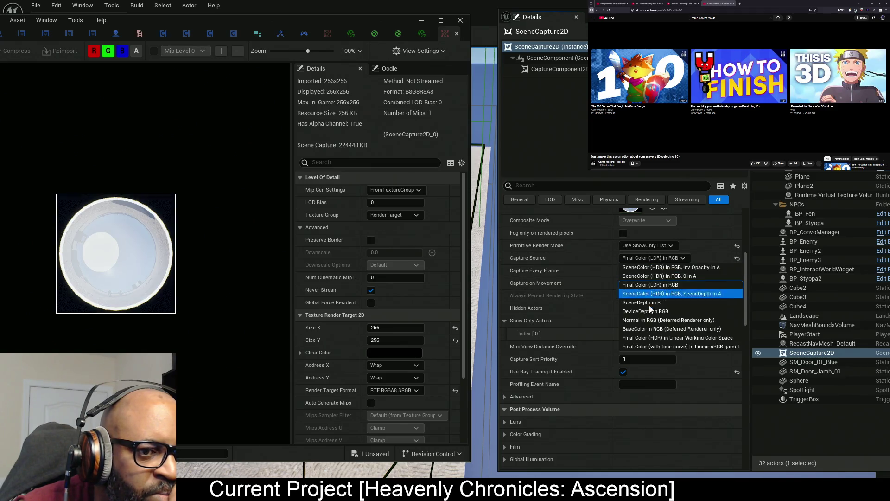
pyautogui.click(654, 338)
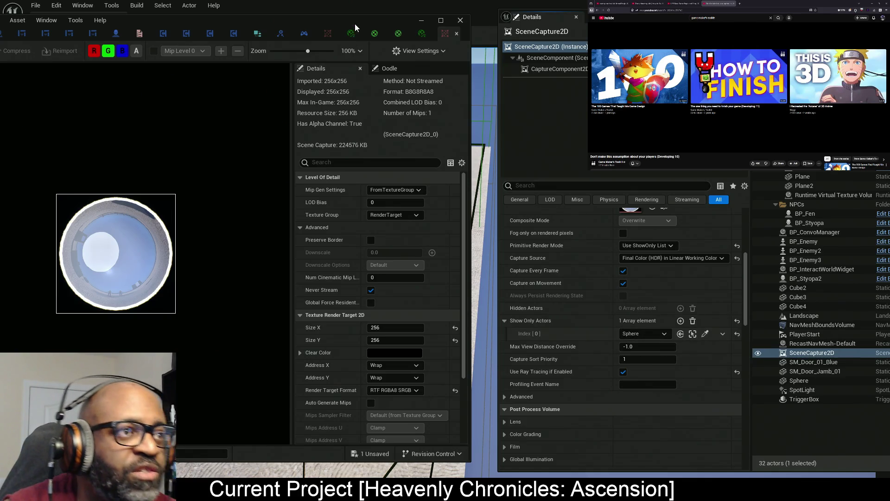
pyautogui.hotkey('ctrl', 's')
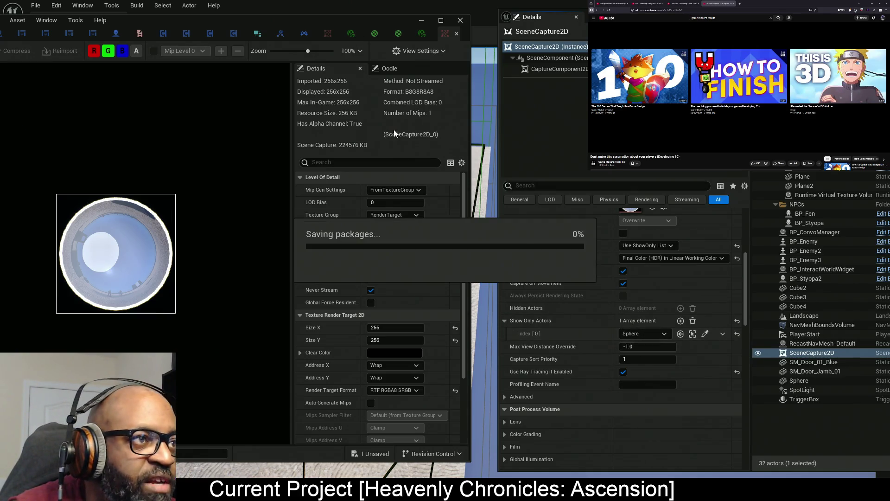
# Move the texture preview aside, select the SpotLight, close the floating Details/Outliner window, and save
pyautogui.moveTo(332, 24)
pyautogui.mouseDown()
pyautogui.moveTo(137, 35)
pyautogui.moveTo(250, 0)
pyautogui.mouseUp()
pyautogui.click(155, 97)
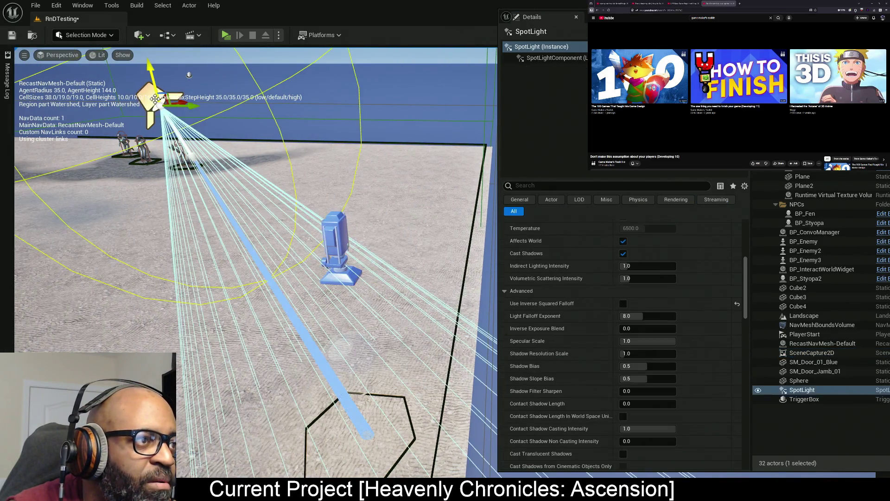
pyautogui.moveTo(772, 15); pyautogui.dragTo(216, 103)
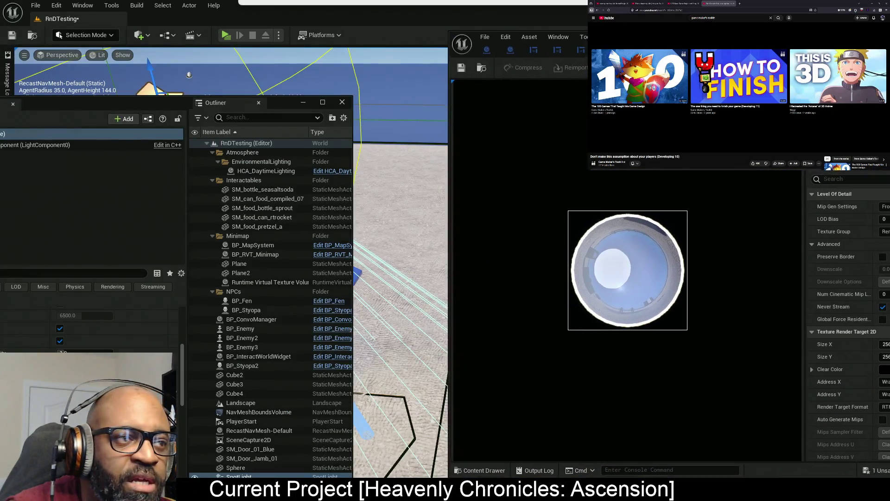
pyautogui.click(303, 102)
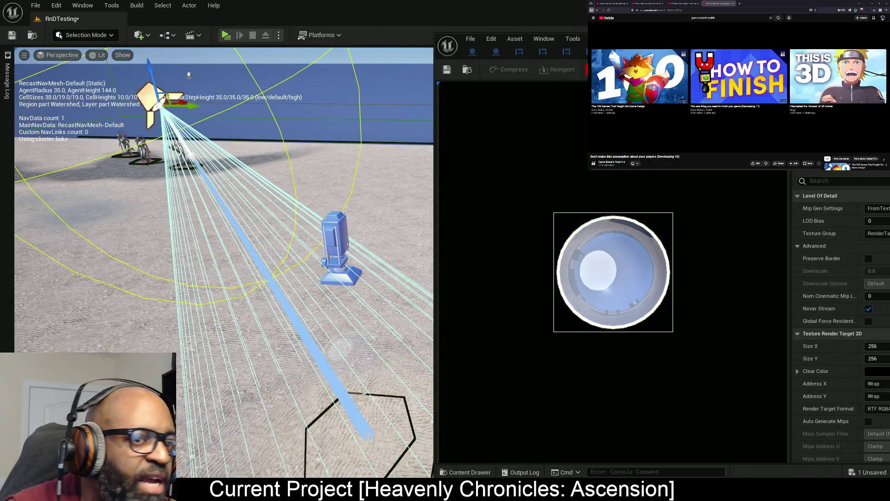
pyautogui.hotkey('ctrl', 's')
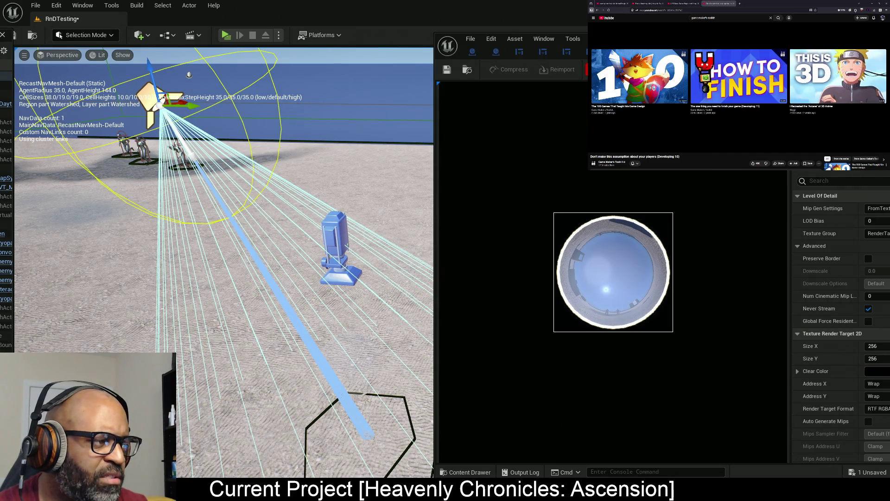
pyautogui.press('p')
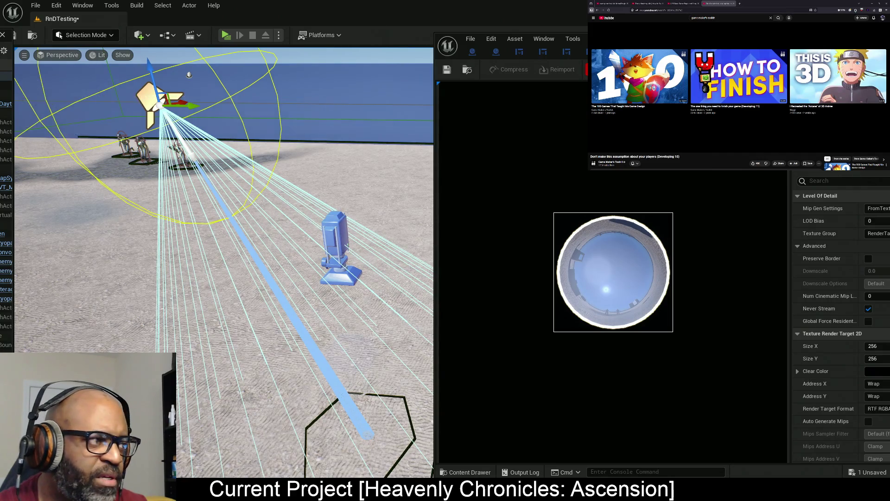
pyautogui.press('p')
pyautogui.press('p')
pyautogui.press('p')
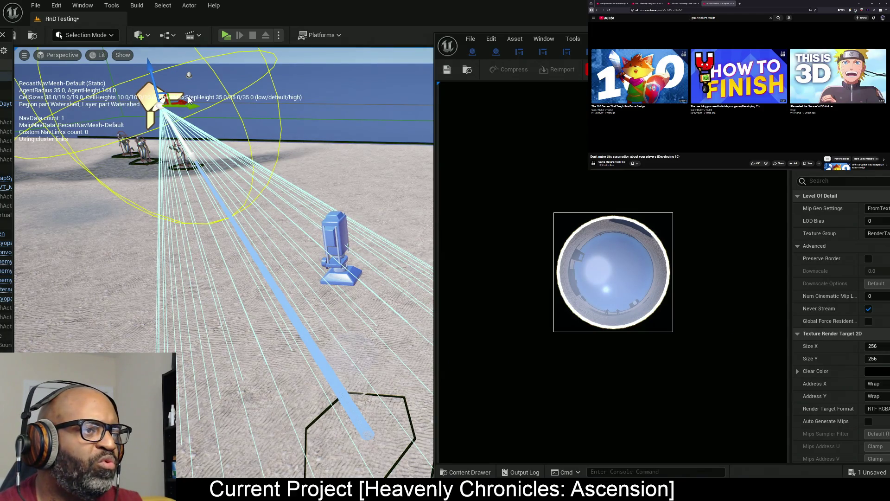
# Shift the SpotLight sideways and rotate it to swing its beam
pyautogui.moveTo(181, 101); pyautogui.dragTo(207, 94)
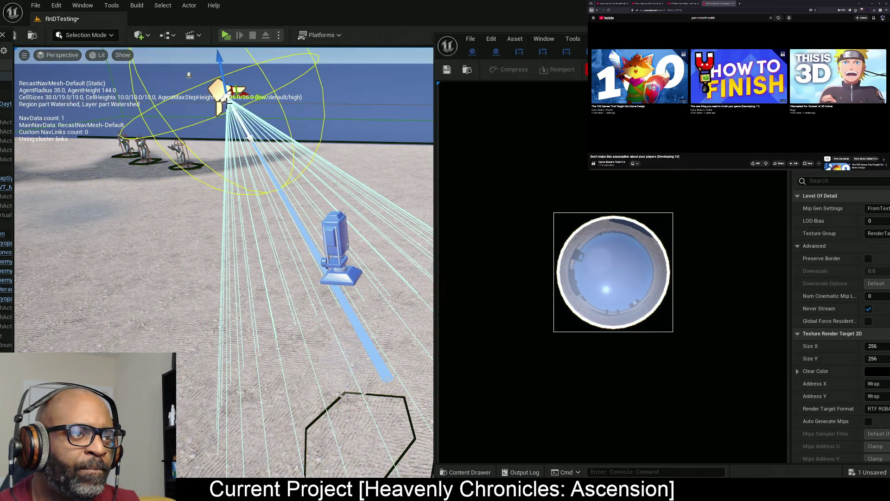
pyautogui.moveTo(265, 97); pyautogui.dragTo(217, 100)
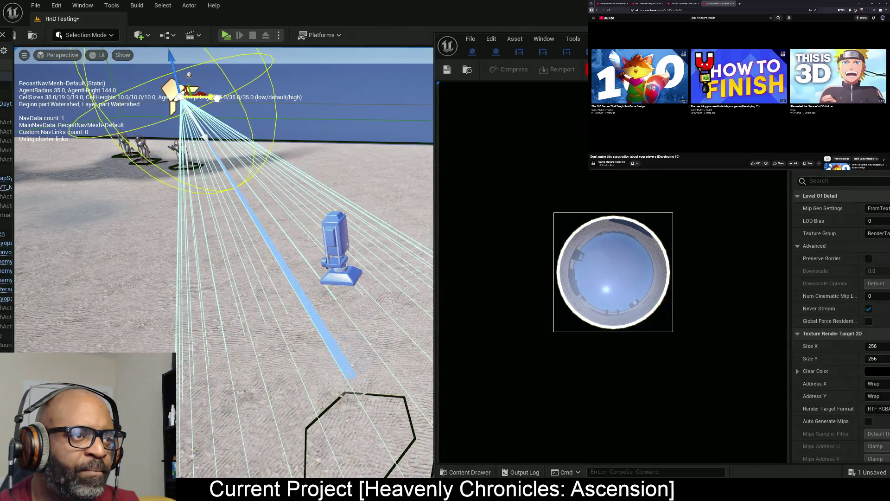
pyautogui.press('e')
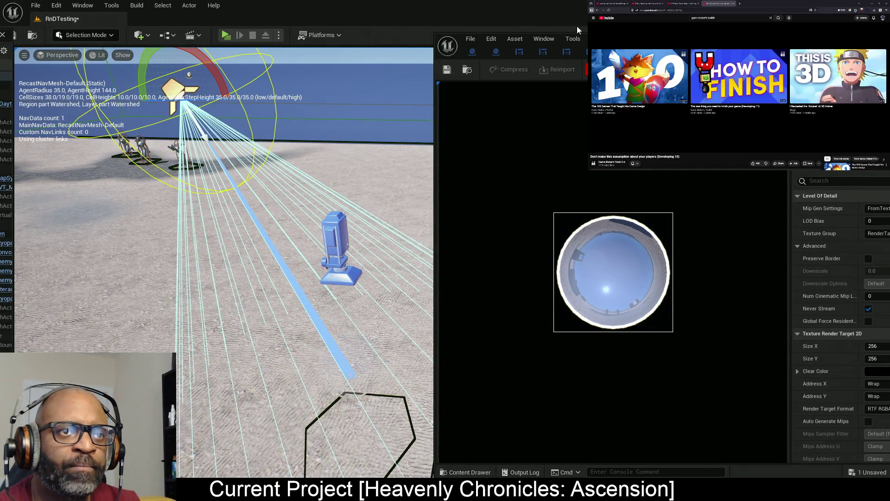
pyautogui.moveTo(464, 37)
pyautogui.mouseDown()
pyautogui.moveTo(467, 72)
pyautogui.moveTo(461, 41)
pyautogui.mouseUp()
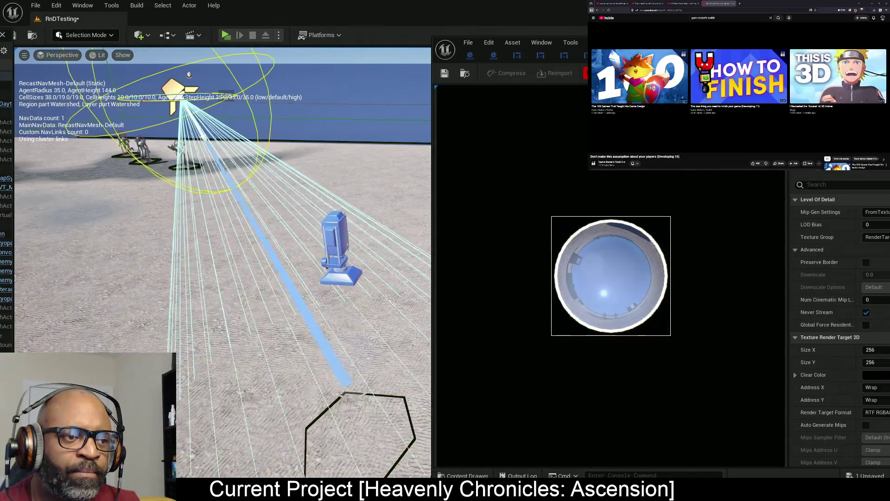
pyautogui.click(225, 83)
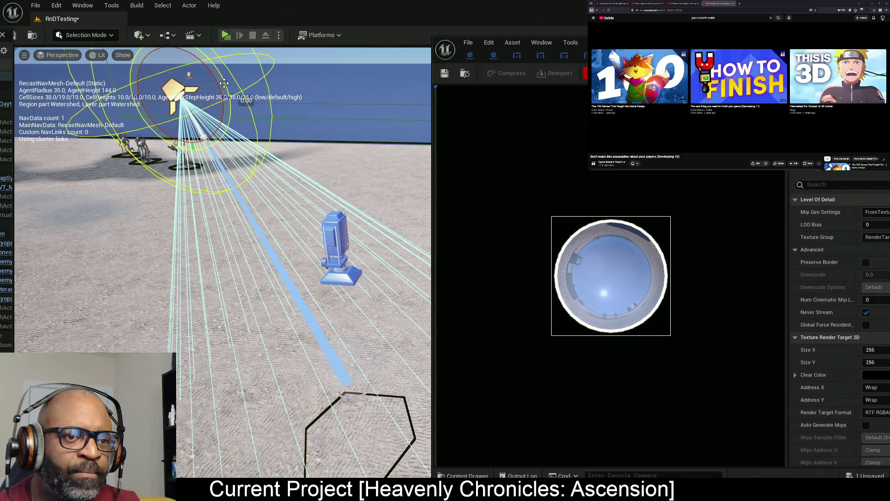
pyautogui.moveTo(224, 83); pyautogui.dragTo(196, 99)
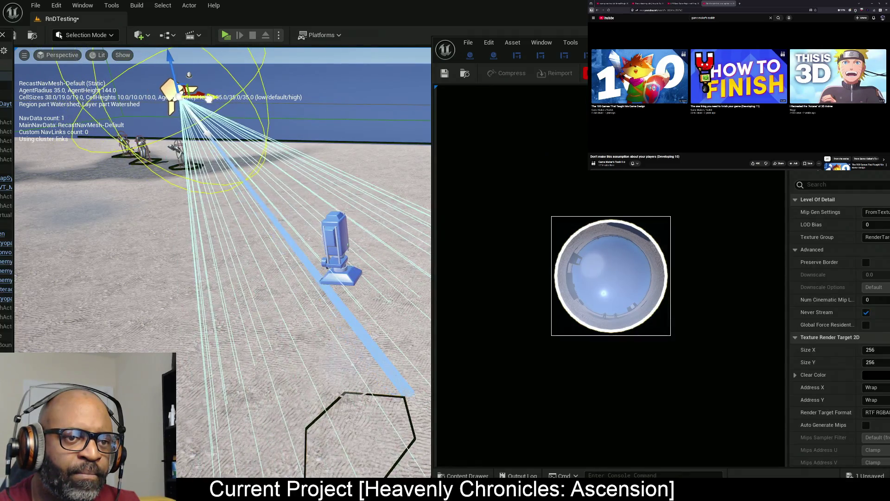
# Move the SpotLight right, lower it, and turn its beam further left
pyautogui.moveTo(202, 93)
pyautogui.mouseDown()
pyautogui.moveTo(309, 82)
pyautogui.moveTo(282, 91)
pyautogui.moveTo(301, 89)
pyautogui.mouseUp()
pyautogui.press('e')
pyautogui.press('w')
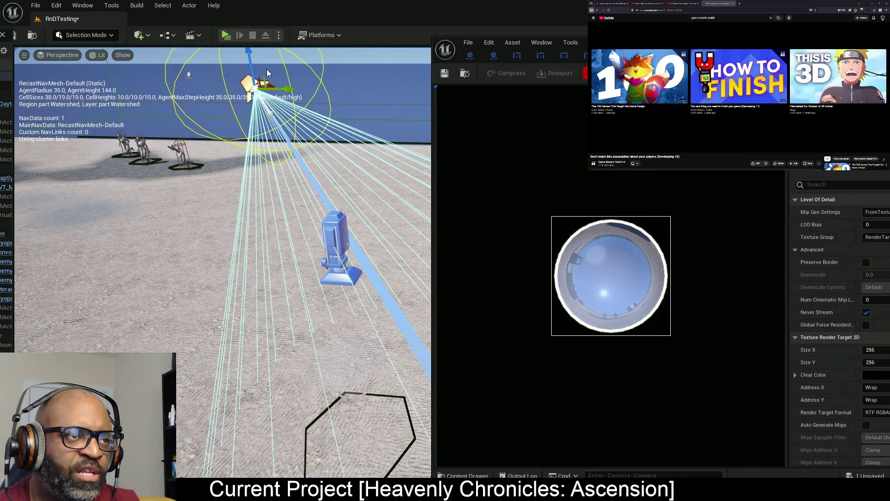
pyautogui.moveTo(249, 62)
pyautogui.mouseDown()
pyautogui.moveTo(252, 131)
pyautogui.moveTo(257, 105)
pyautogui.moveTo(250, 104)
pyautogui.mouseUp()
pyautogui.press('e')
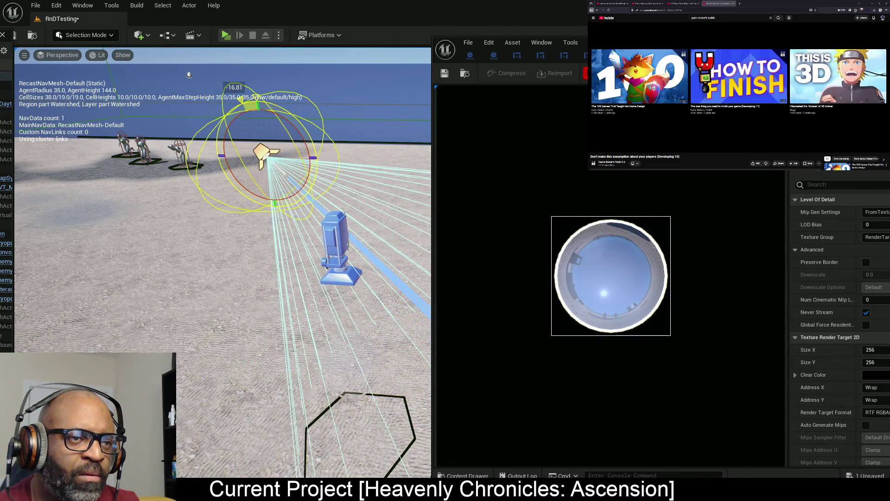
pyautogui.moveTo(305, 147); pyautogui.dragTo(298, 164)
# Drop the SpotLight close to the ground beside the blue object and fine-tune its beam angle
pyautogui.press('w')
pyautogui.moveTo(260, 119)
pyautogui.mouseDown()
pyautogui.moveTo(304, 158)
pyautogui.moveTo(254, 176)
pyautogui.moveTo(232, 173)
pyautogui.mouseUp()
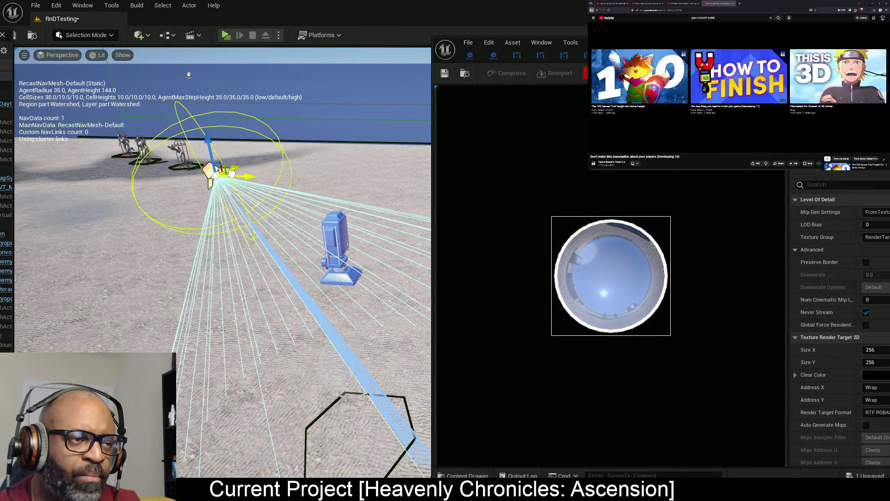
pyautogui.moveTo(208, 138); pyautogui.dragTo(209, 208)
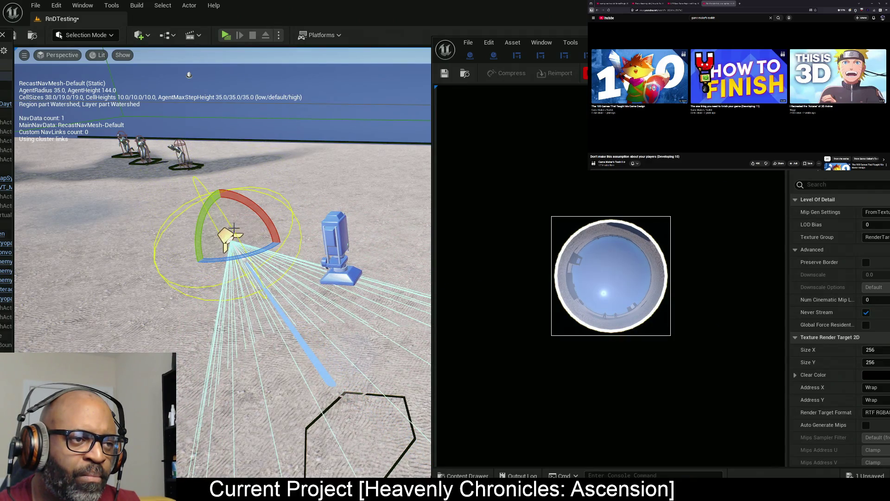
pyautogui.moveTo(269, 232)
pyautogui.mouseDown()
pyautogui.moveTo(255, 236)
pyautogui.moveTo(258, 248)
pyautogui.moveTo(264, 222)
pyautogui.moveTo(260, 230)
pyautogui.mouseUp()
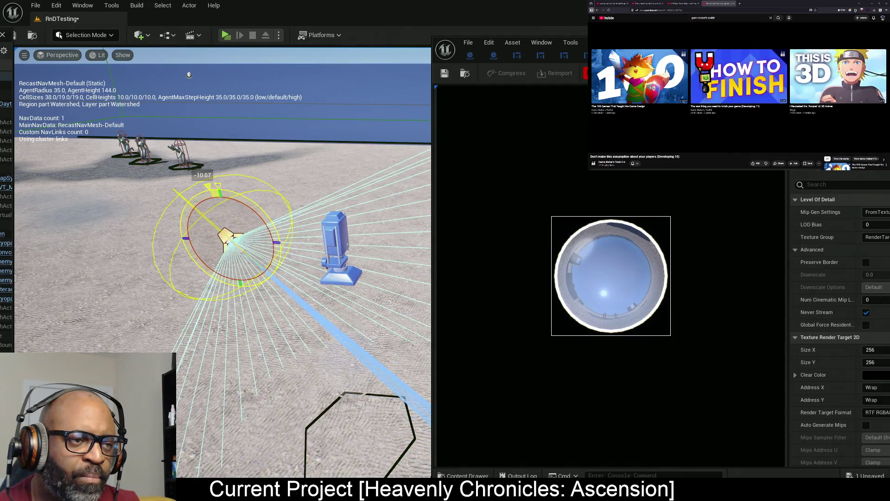
pyautogui.moveTo(221, 204); pyautogui.dragTo(221, 230)
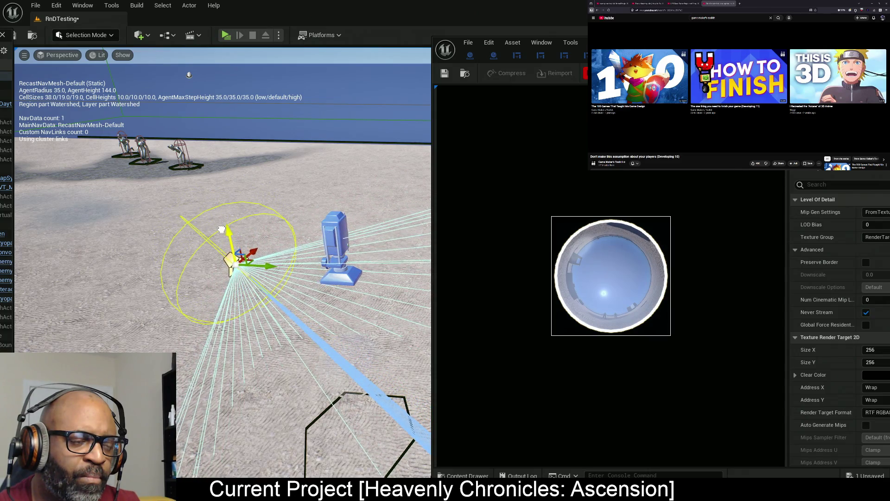
pyautogui.press('e')
pyautogui.moveTo(274, 258)
pyautogui.mouseDown()
pyautogui.moveTo(271, 267)
pyautogui.moveTo(275, 247)
pyautogui.mouseUp()
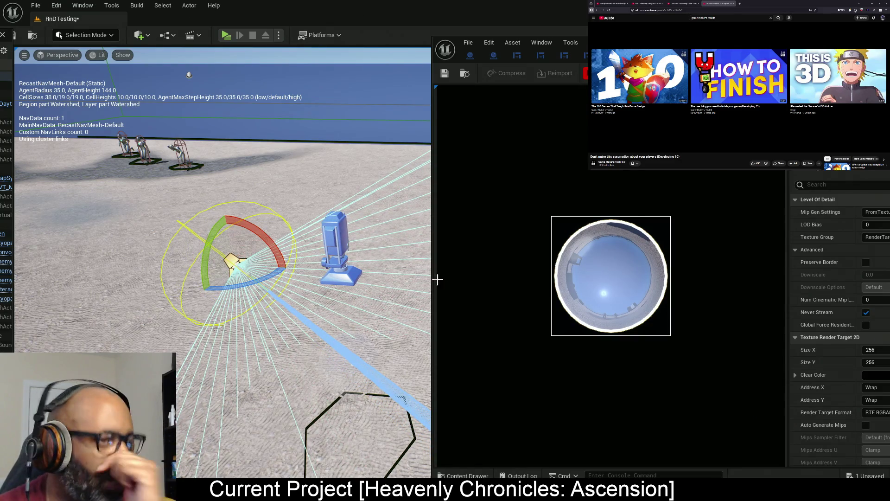
pyautogui.click(350, 396)
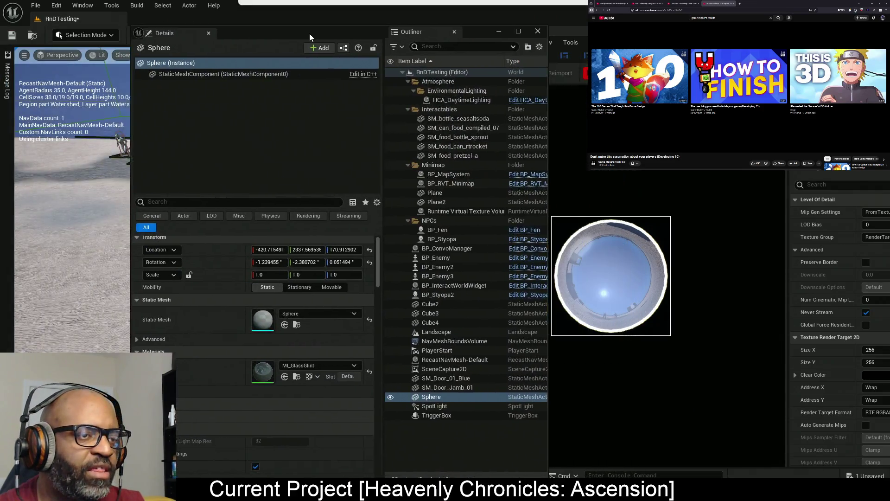
# Scroll the Sphere's Details to its rendering visibility options and move the window aside to reveal the preview
pyautogui.scroll(-10, 278, 325)
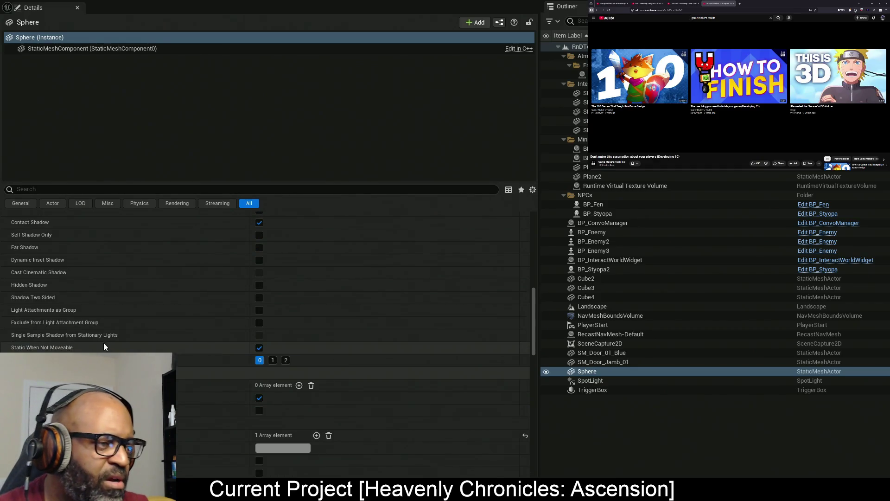
pyautogui.scroll(2, 124, 346)
pyautogui.scroll(-8, 126, 351)
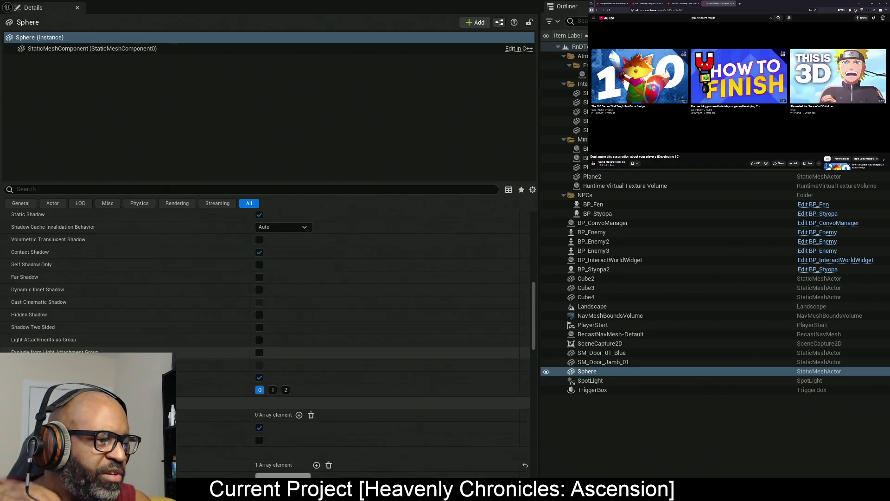
pyautogui.scroll(-3, 128, 352)
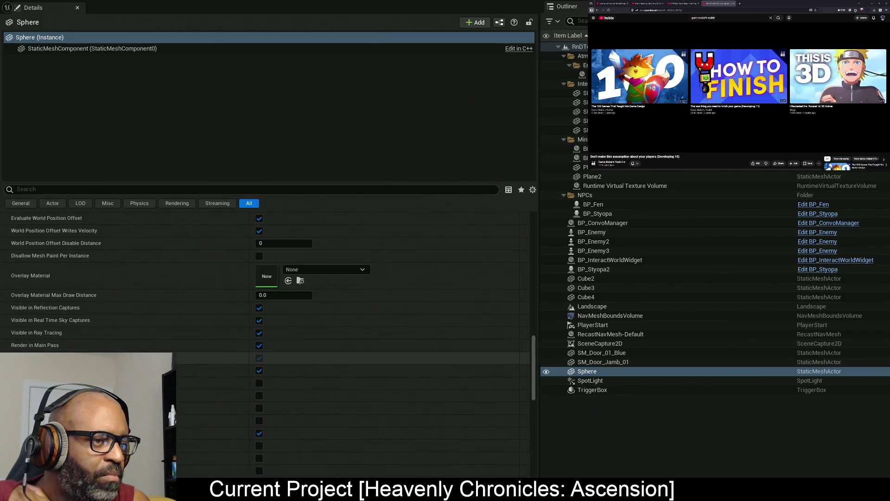
pyautogui.moveTo(422, 4)
pyautogui.mouseDown()
pyautogui.moveTo(371, 17)
pyautogui.moveTo(251, 20)
pyautogui.mouseUp()
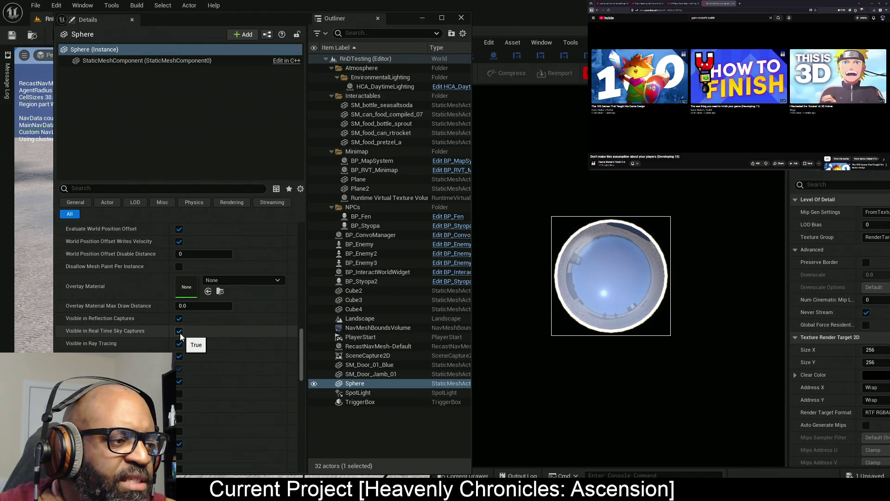
pyautogui.click(179, 332)
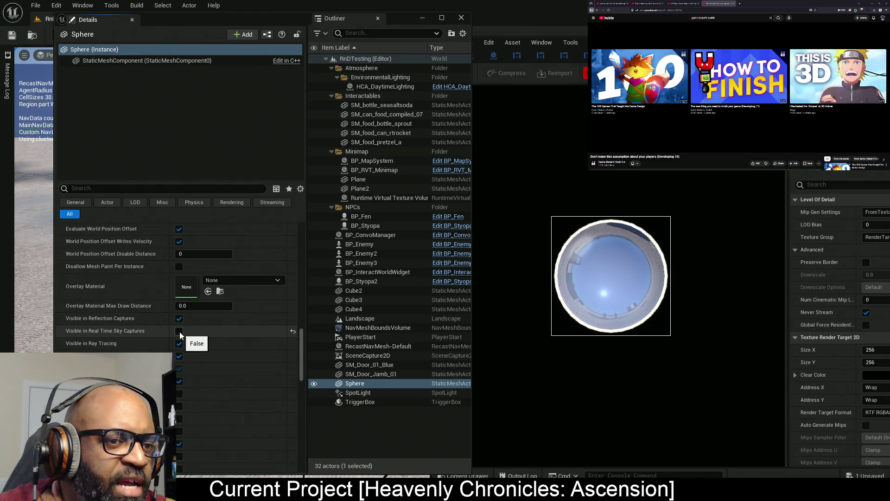
pyautogui.click(179, 331)
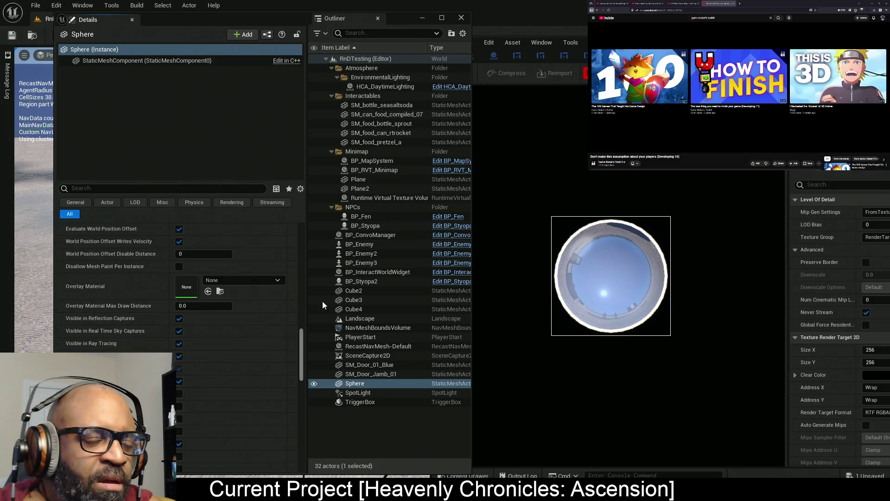
pyautogui.click(178, 332)
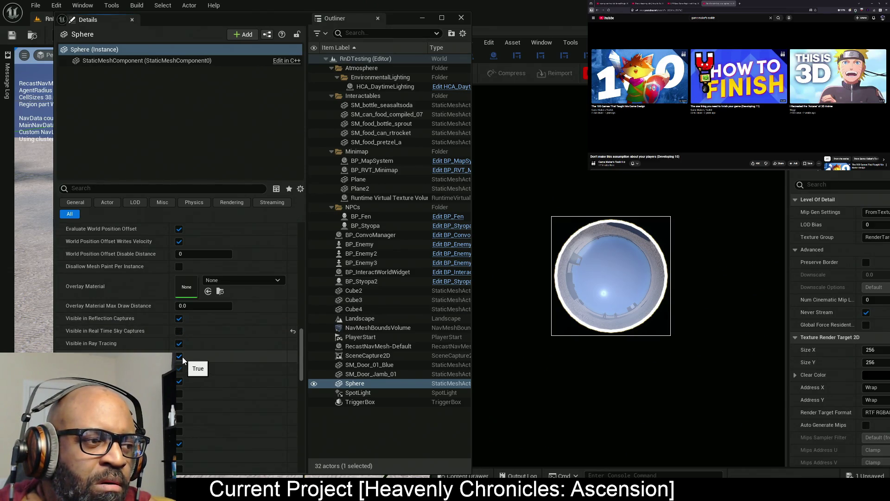
pyautogui.click(178, 331)
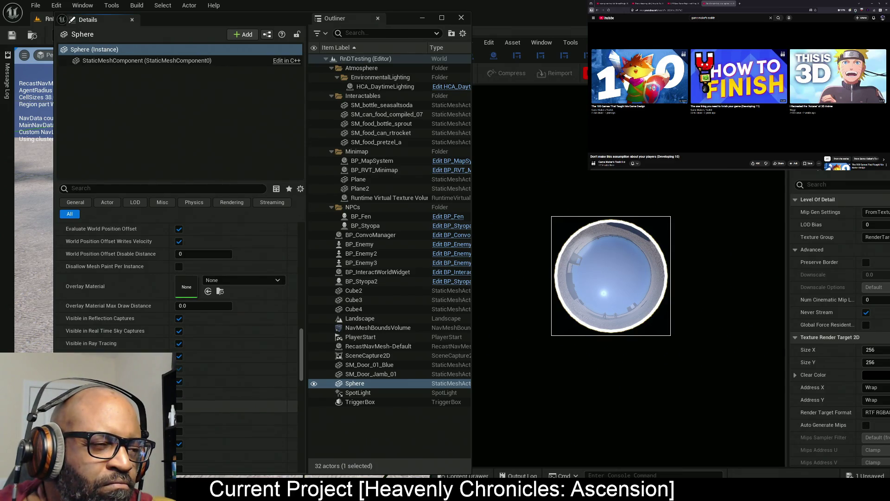
pyautogui.scroll(-4, 181, 348)
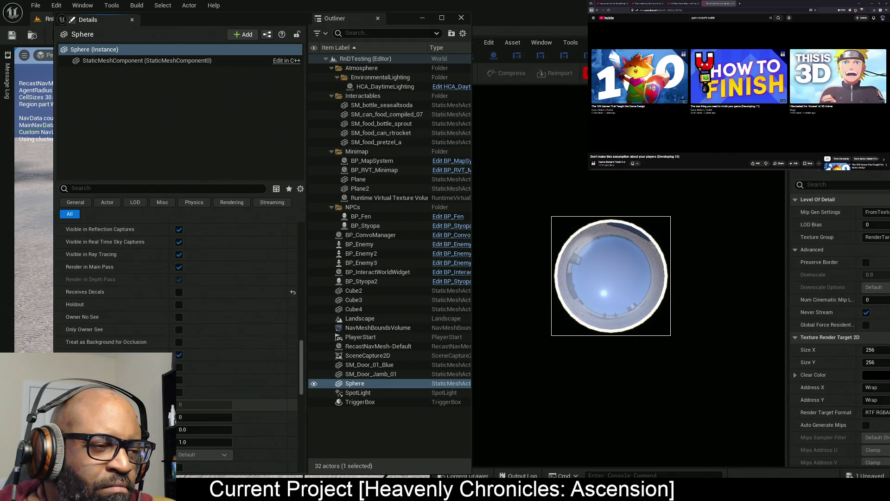
pyautogui.scroll(-3, 180, 404)
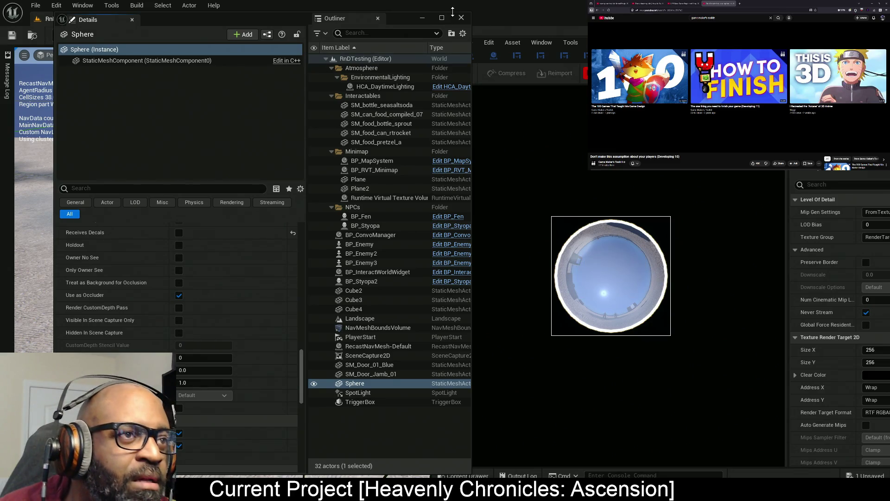
pyautogui.click(278, 18)
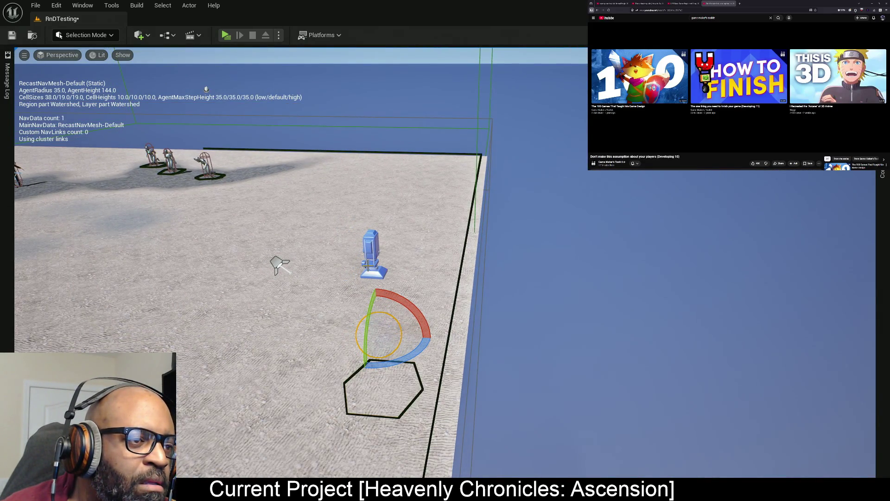
# Move the spotlight far right and up into open sky, save the level, and return to RT_MinimapLens
pyautogui.click(372, 254)
pyautogui.click(277, 264)
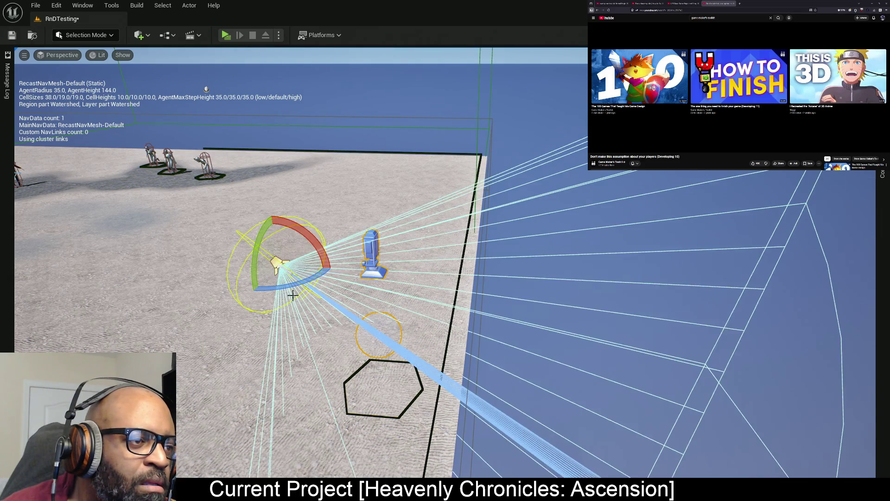
pyautogui.press('w')
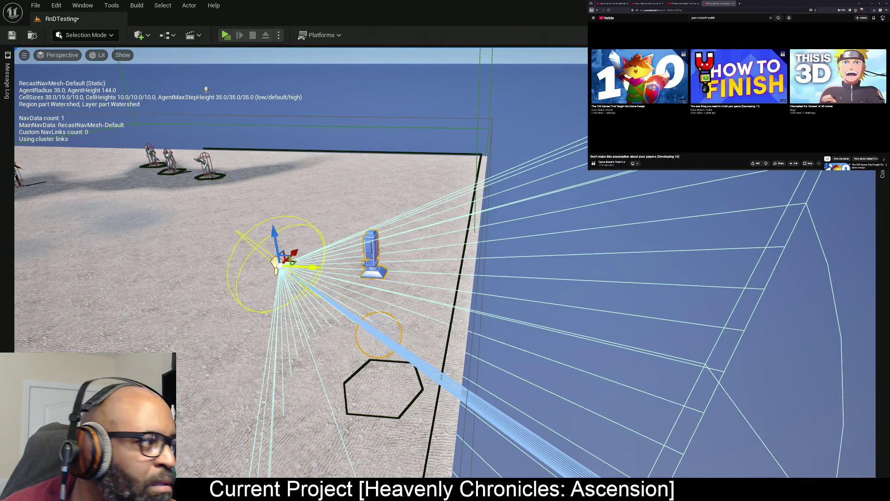
pyautogui.moveTo(313, 265); pyautogui.dragTo(719, 275)
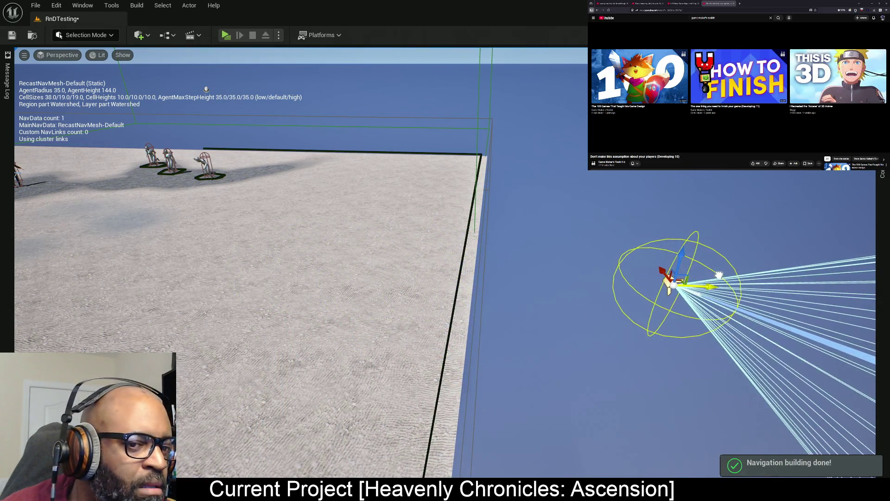
pyautogui.press('f')
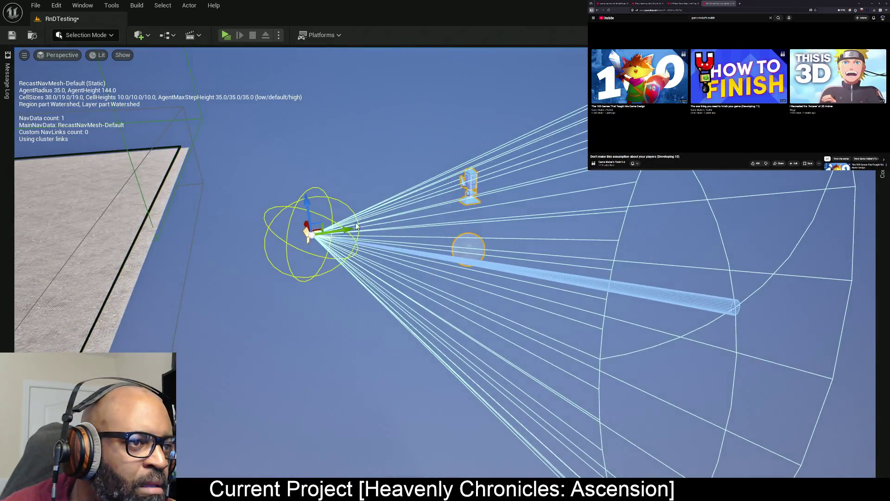
pyautogui.moveTo(340, 228); pyautogui.dragTo(618, 207)
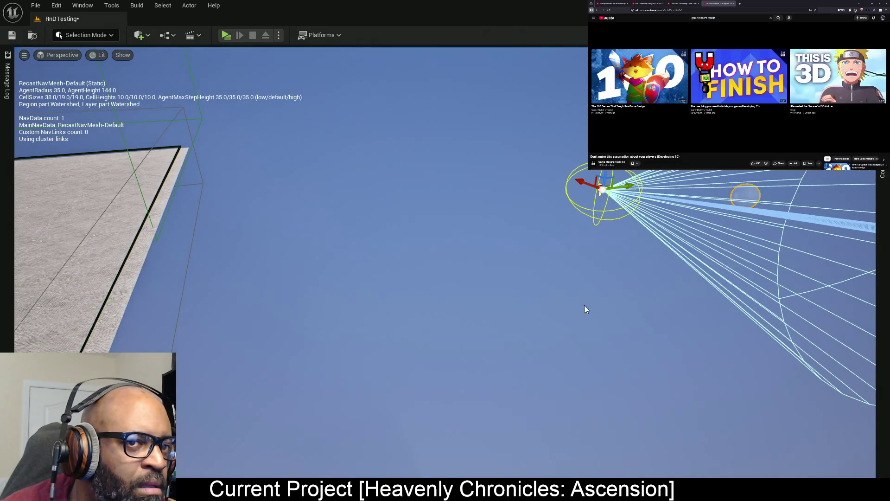
pyautogui.hotkey('ctrl', 's')
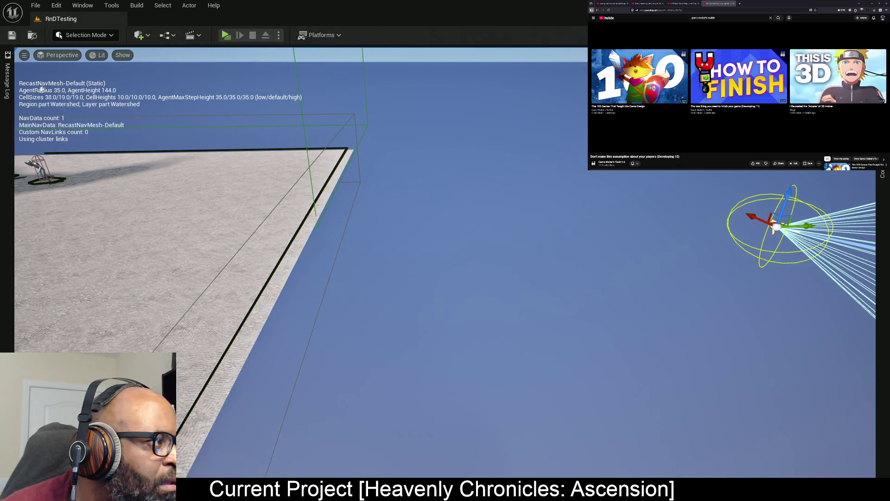
pyautogui.hotkey('alt', 'Tab')
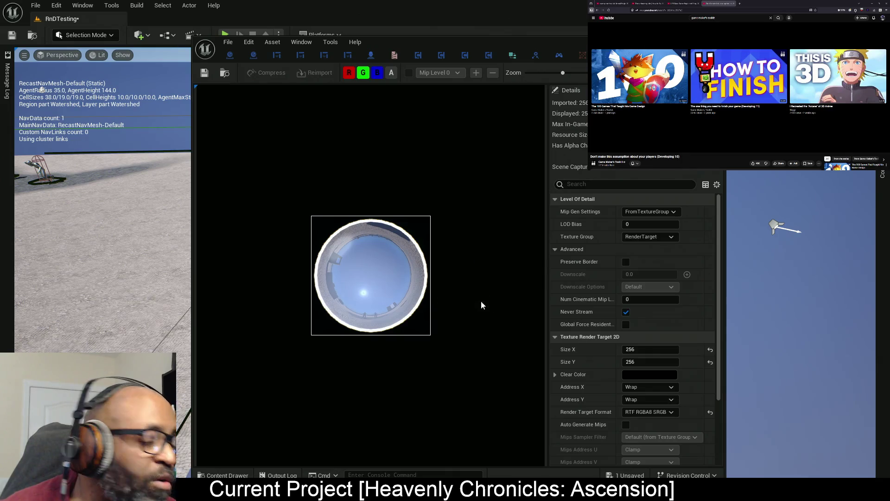
# Save all modified assets and close the RT_MinimapLens preview to return to the RnDTesting viewport
pyautogui.hotkey('ctrl', 's')
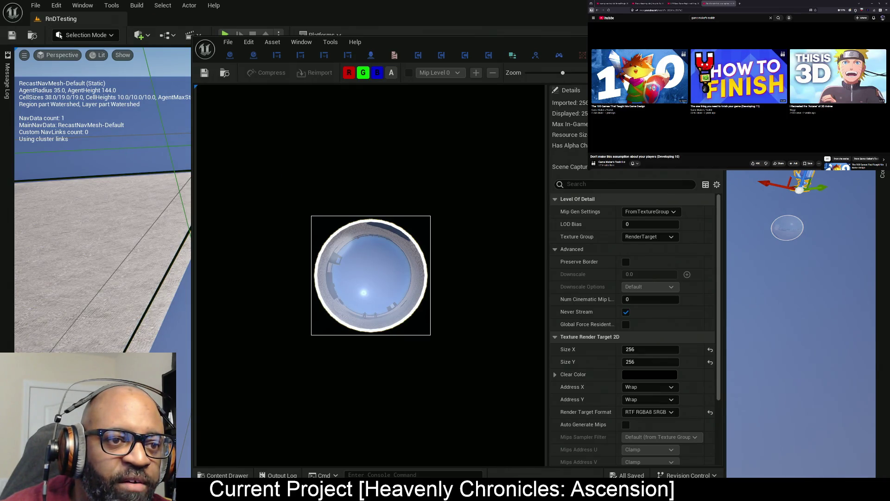
pyautogui.hotkey('alt', 'F4')
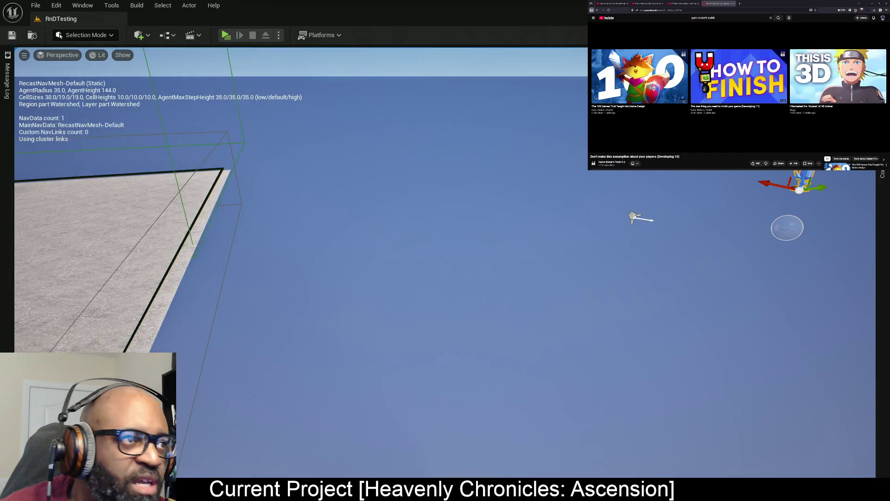
# Build Reflection Captures, then drag the floating Details/Outliner window back onto the screen
pyautogui.click(137, 5)
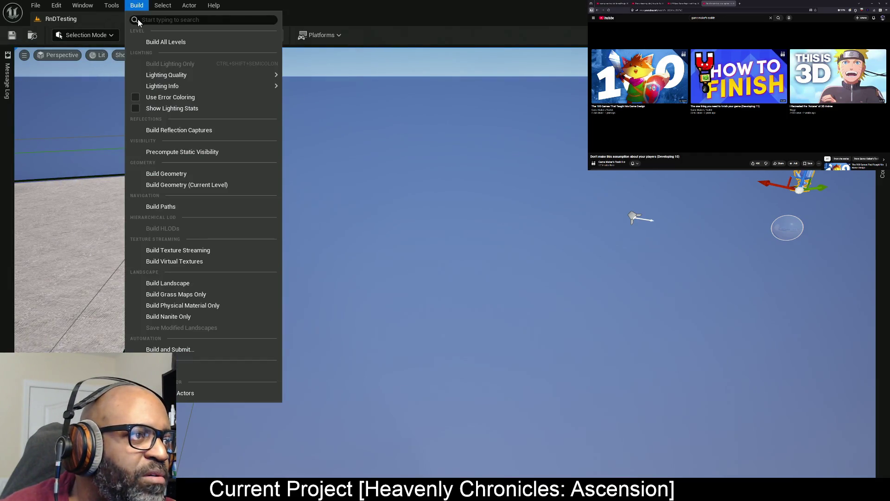
pyautogui.click(194, 133)
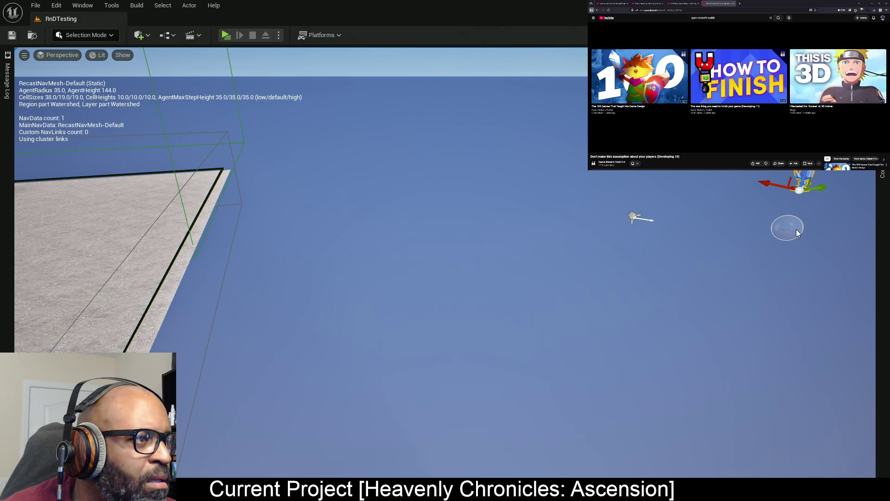
pyautogui.moveTo(796, 229); pyautogui.dragTo(663, 248)
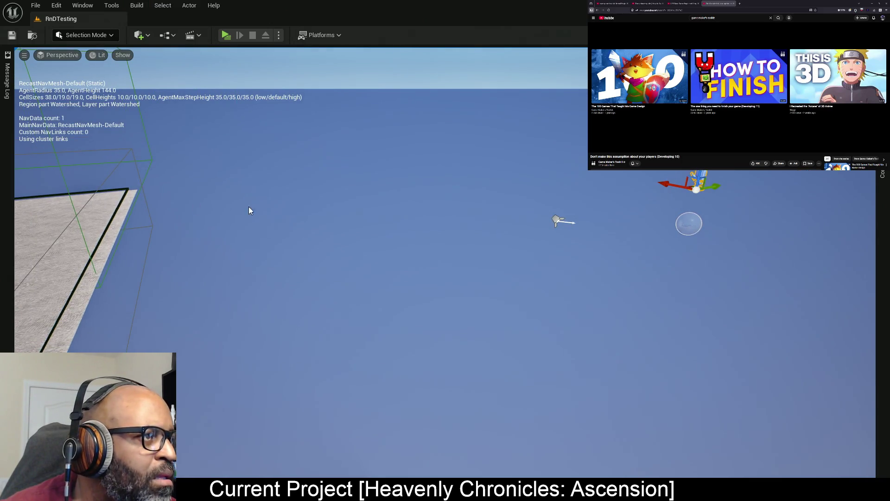
pyautogui.moveTo(250, 210); pyautogui.dragTo(158, 207)
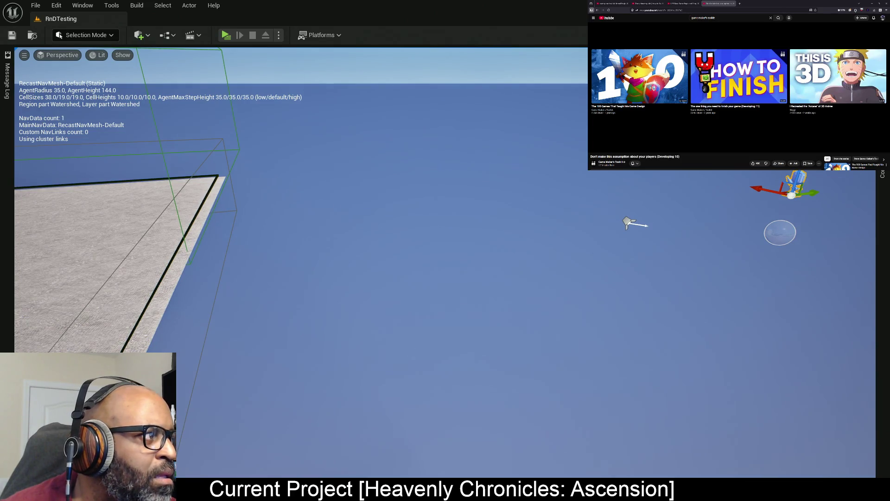
pyautogui.moveTo(1, 99)
pyautogui.mouseDown()
pyautogui.moveTo(305, 73)
pyautogui.moveTo(260, 53)
pyautogui.mouseUp()
# Try Final Color (LDR) in RGB, restore Final Color (HDR) in Linear Working Color Space, save, and maximize Details
pyautogui.click(209, 387)
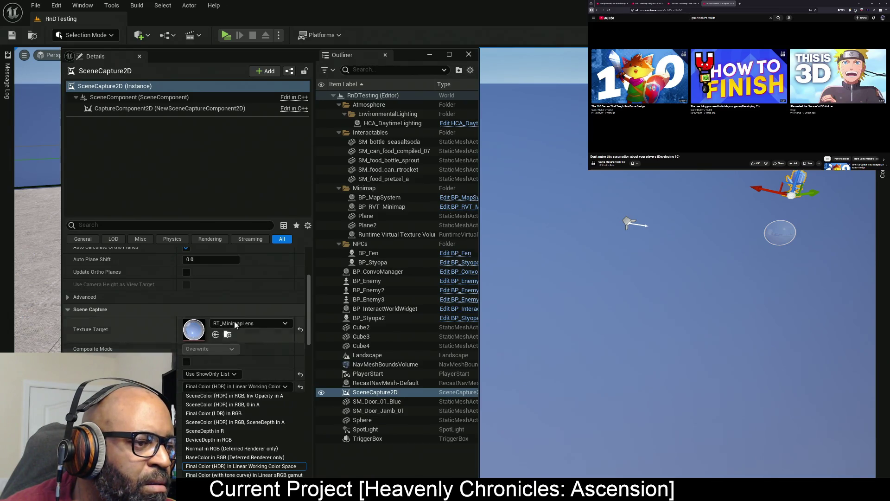
pyautogui.click(219, 413)
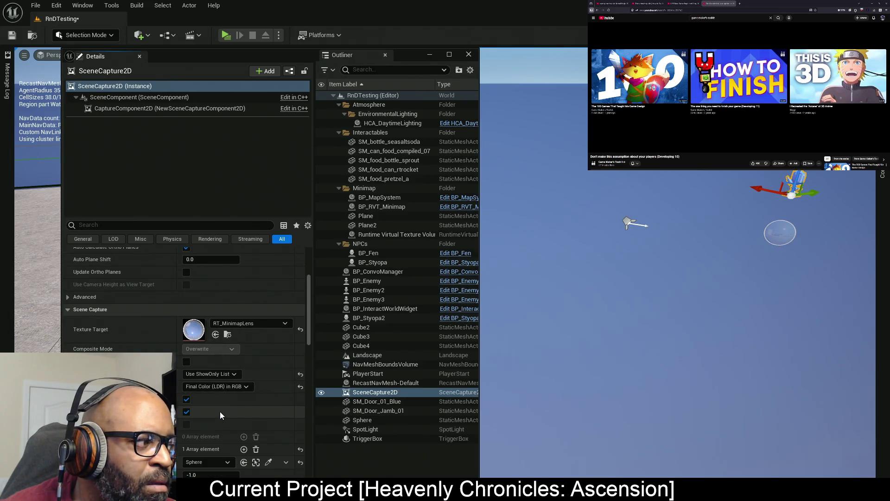
pyautogui.click(217, 386)
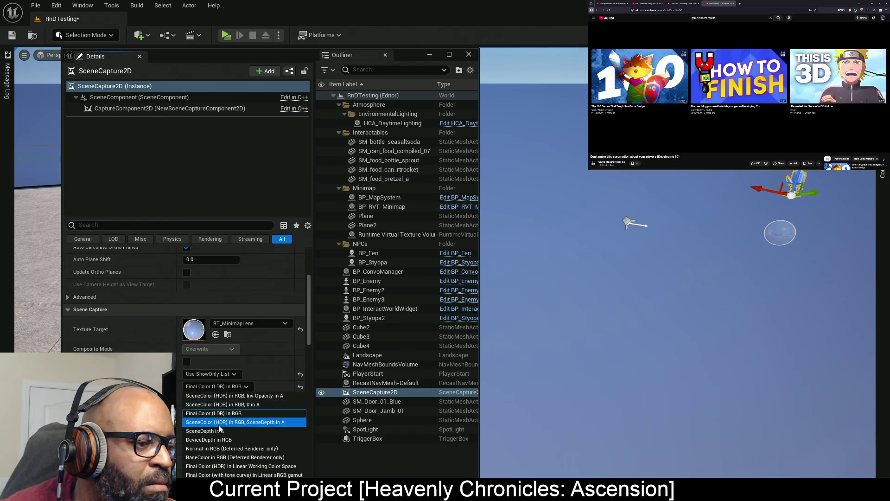
pyautogui.click(223, 466)
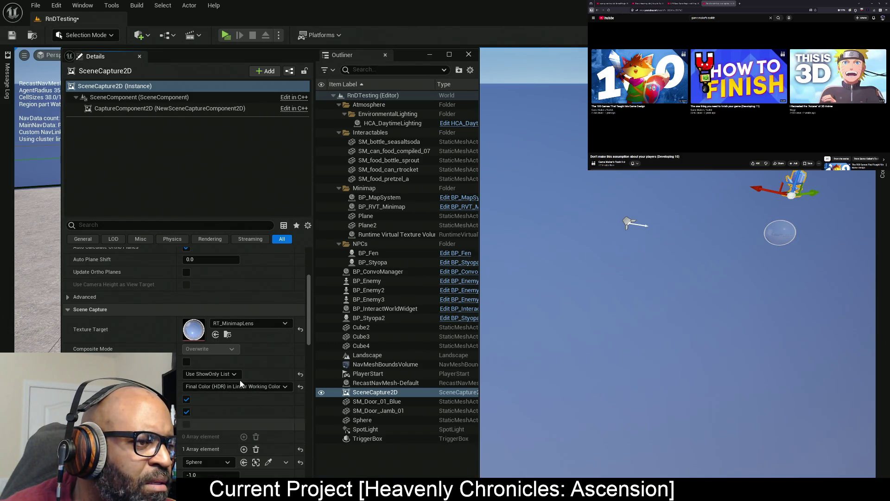
pyautogui.hotkey('ctrl', 's')
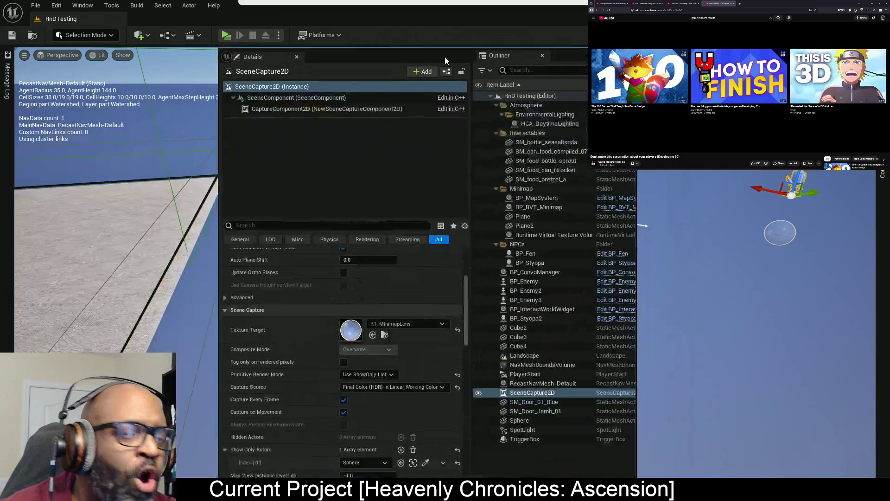
pyautogui.moveTo(444, 57); pyautogui.dragTo(471, 1)
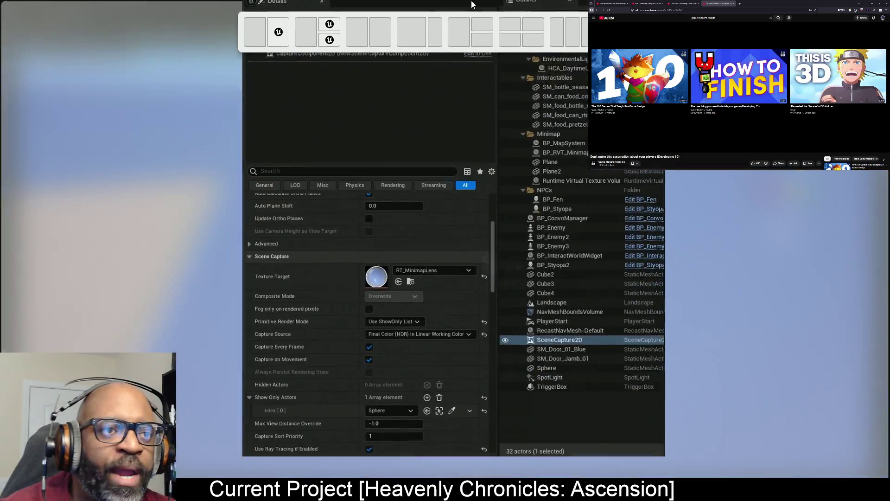
# Browse the SceneCapture2D post-process settings, briefly expanding and collapsing Reflections
pyautogui.scroll(-8, 299, 336)
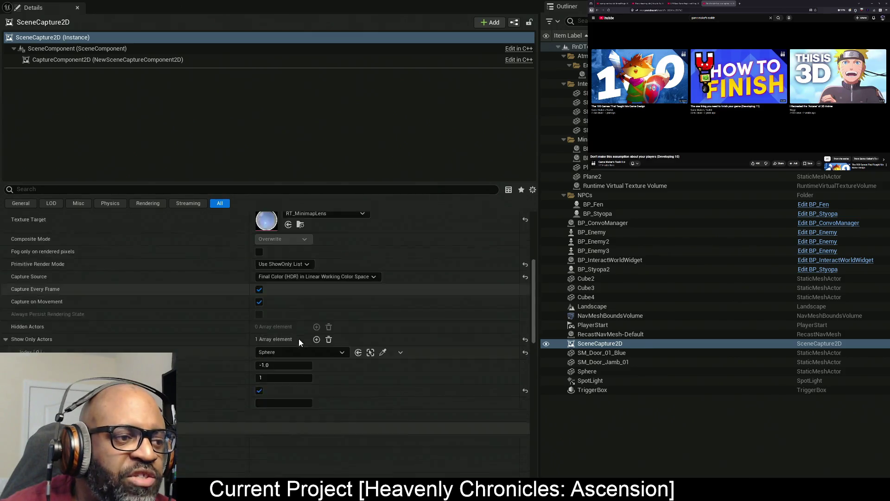
pyautogui.scroll(-9, 299, 338)
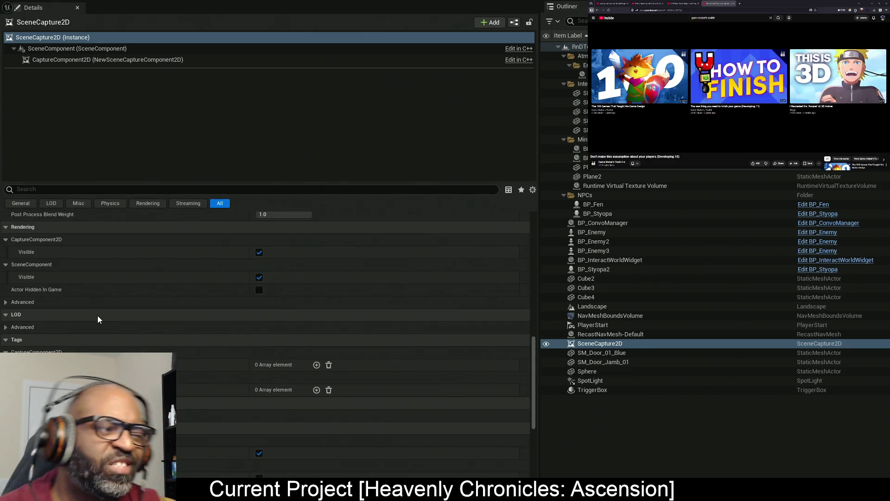
pyautogui.scroll(-3, 258, 283)
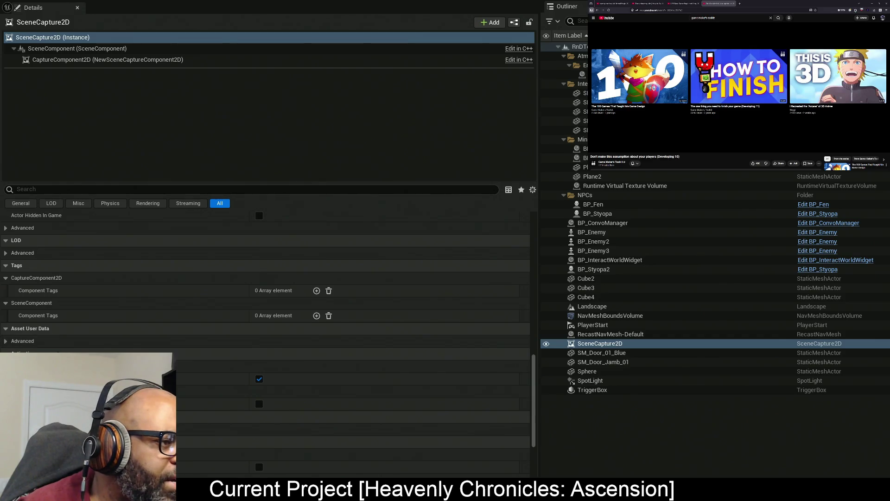
pyautogui.scroll(6, 57, 352)
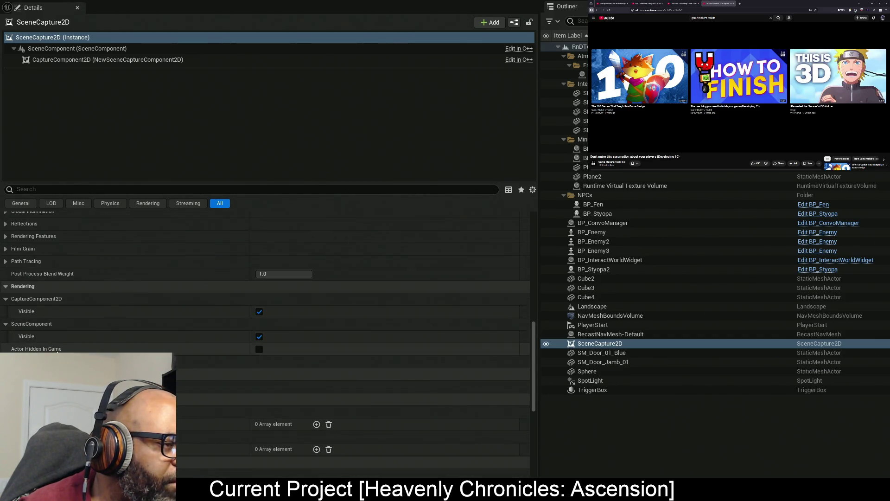
pyautogui.scroll(1, 57, 352)
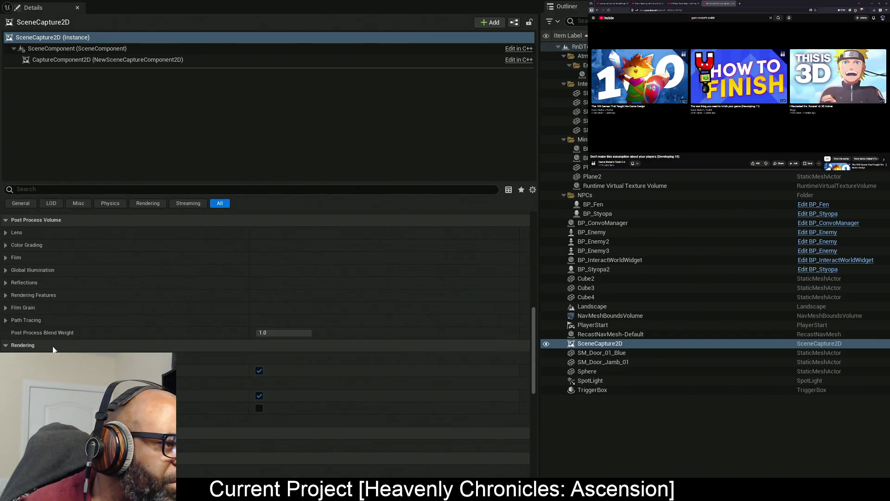
pyautogui.click(6, 283)
pyautogui.click(6, 282)
# Collapse Post Process Volume and reveal the Advanced category with Clip Plane and Show Flags groups
pyautogui.scroll(-10, 47, 320)
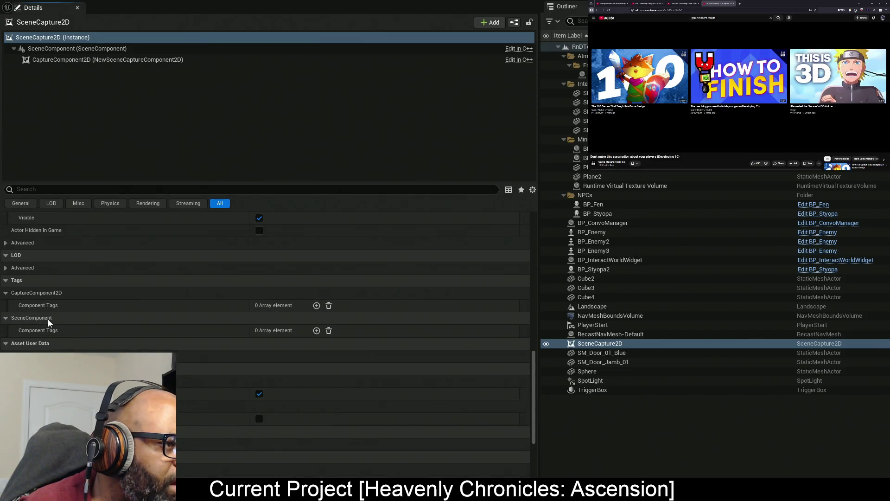
pyautogui.scroll(-5, 48, 326)
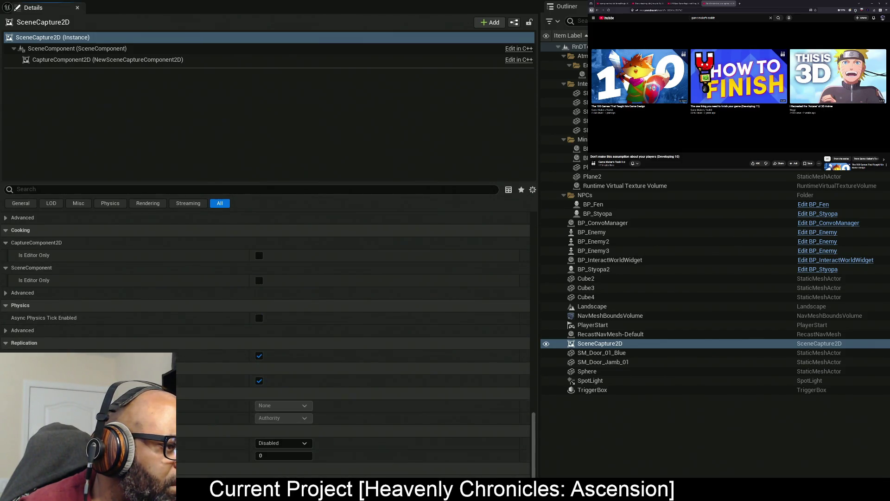
pyautogui.scroll(5, 268, 345)
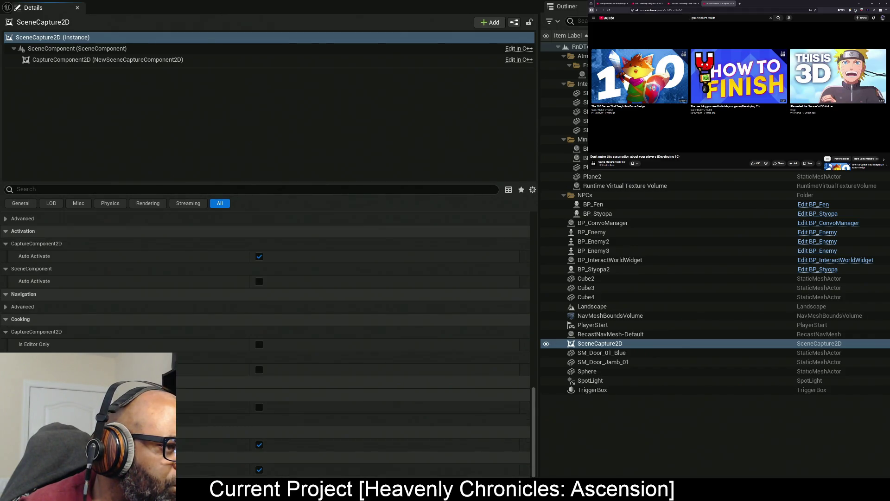
pyautogui.scroll(5, 268, 344)
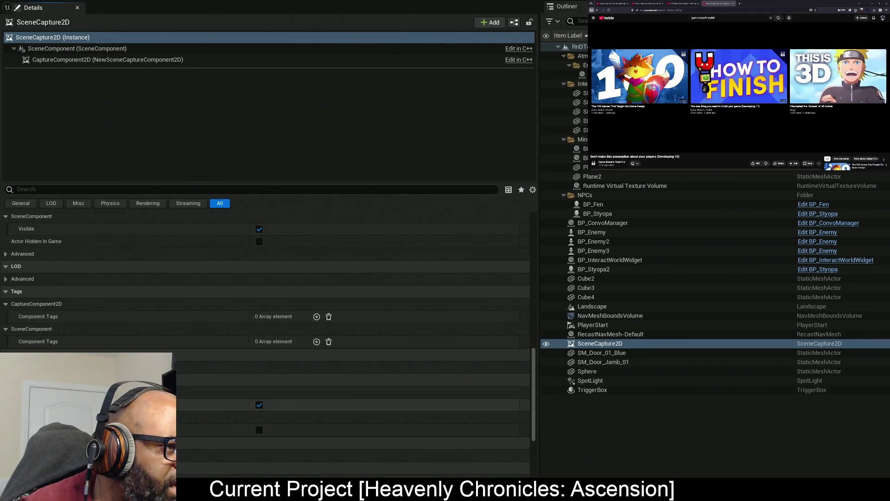
pyautogui.scroll(3, 266, 344)
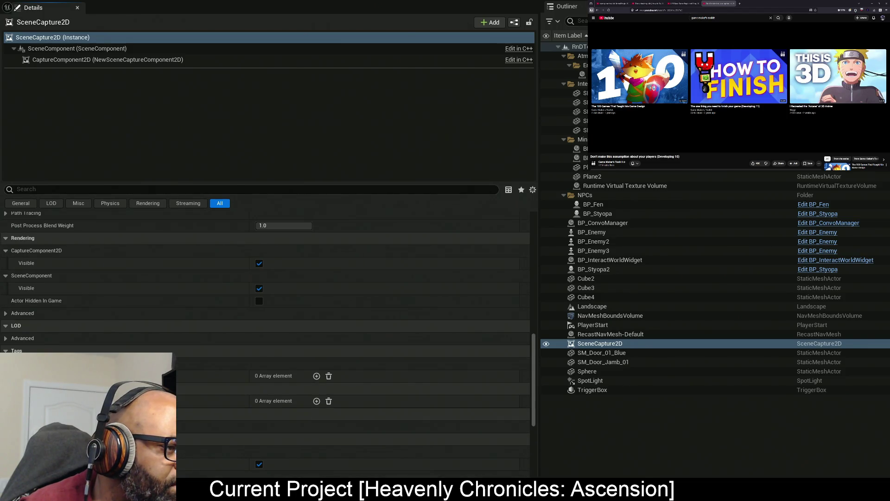
pyautogui.scroll(4, 268, 343)
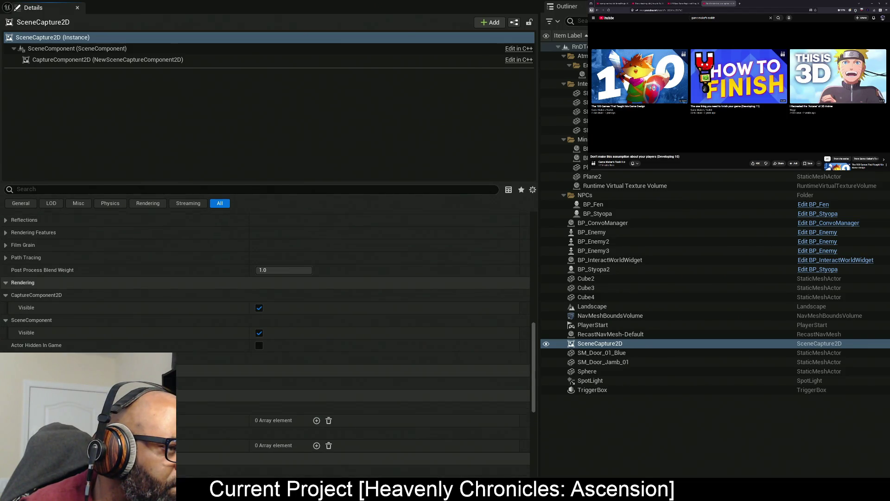
pyautogui.scroll(2, 6, 260)
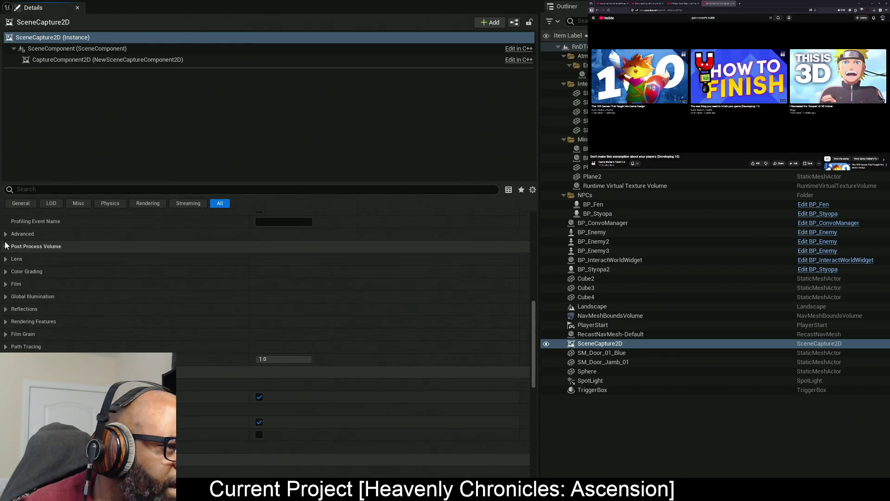
pyautogui.click(5, 246)
pyautogui.click(5, 234)
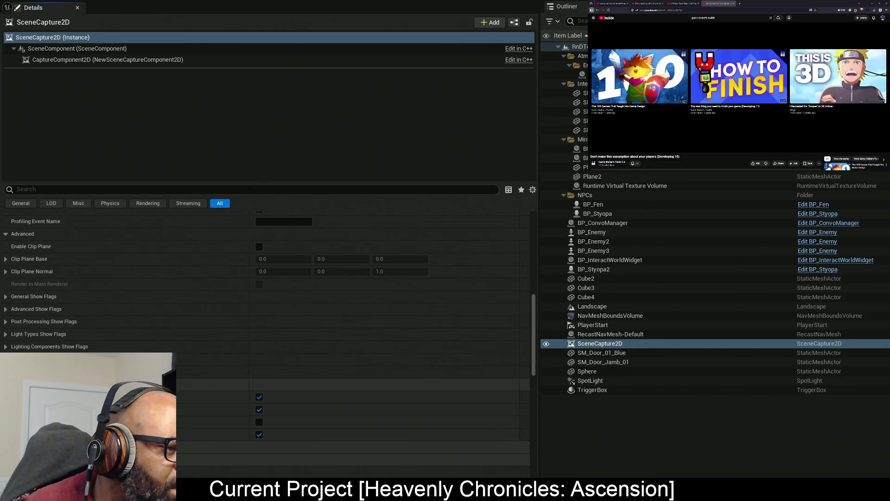
# Toggle several of the scene capture's advanced options off and on
pyautogui.click(259, 410)
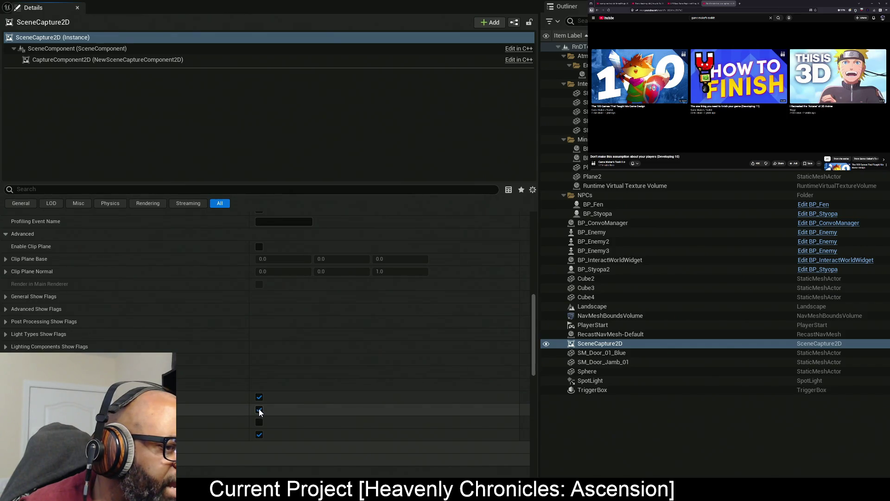
pyautogui.click(260, 410)
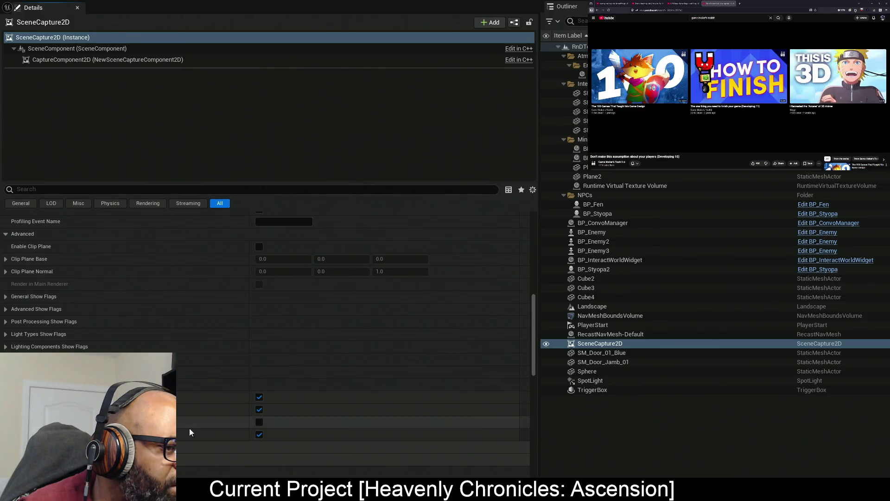
pyautogui.click(259, 434)
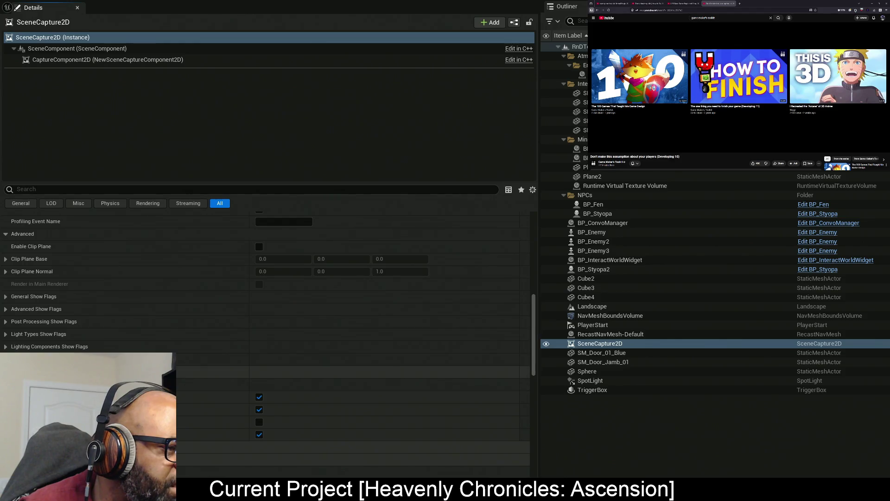
pyautogui.click(259, 384)
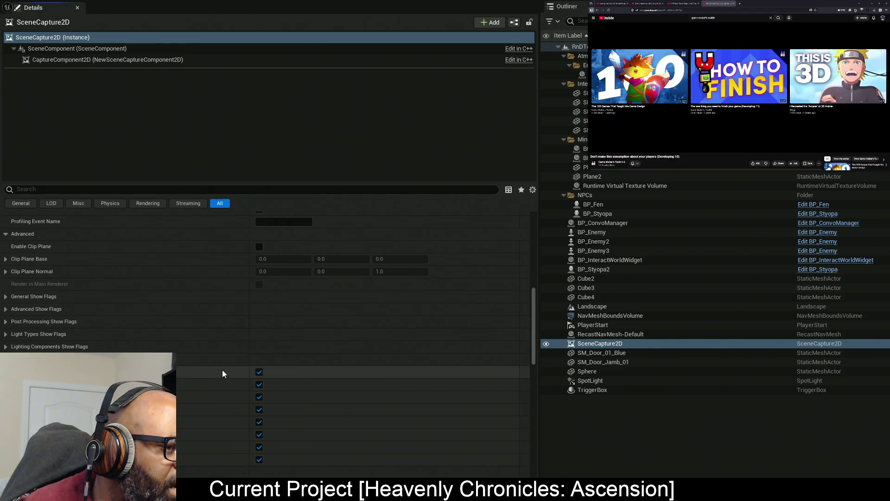
pyautogui.click(259, 372)
pyautogui.click(259, 372)
pyautogui.click(260, 384)
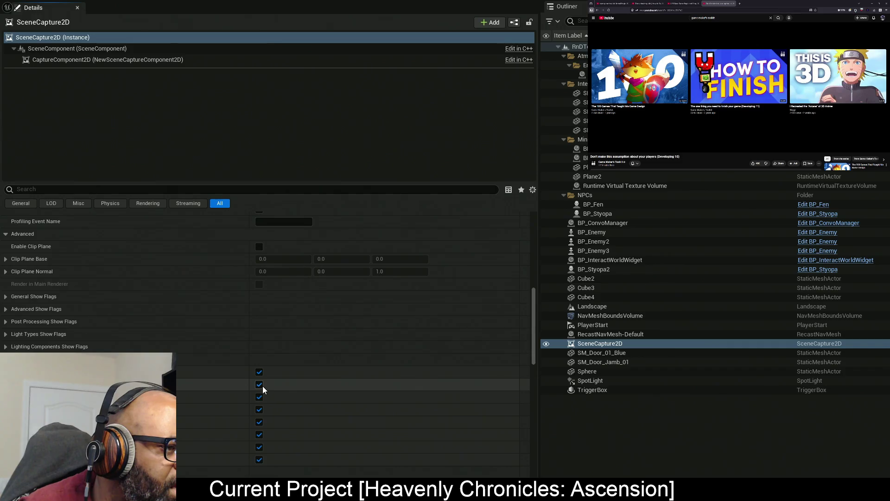
pyautogui.click(259, 385)
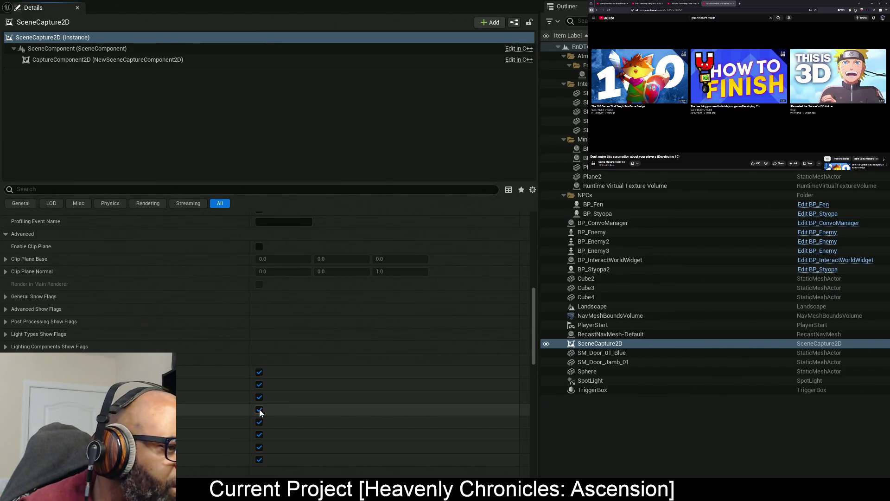
pyautogui.click(259, 423)
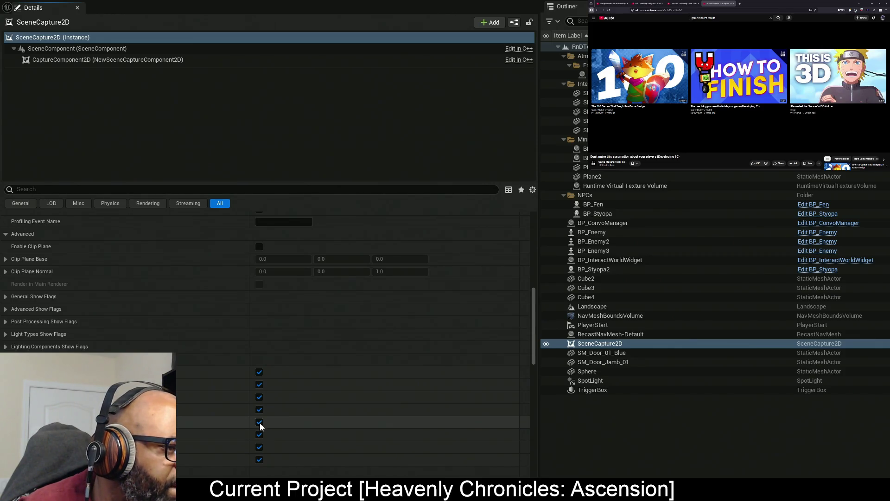
pyautogui.click(258, 423)
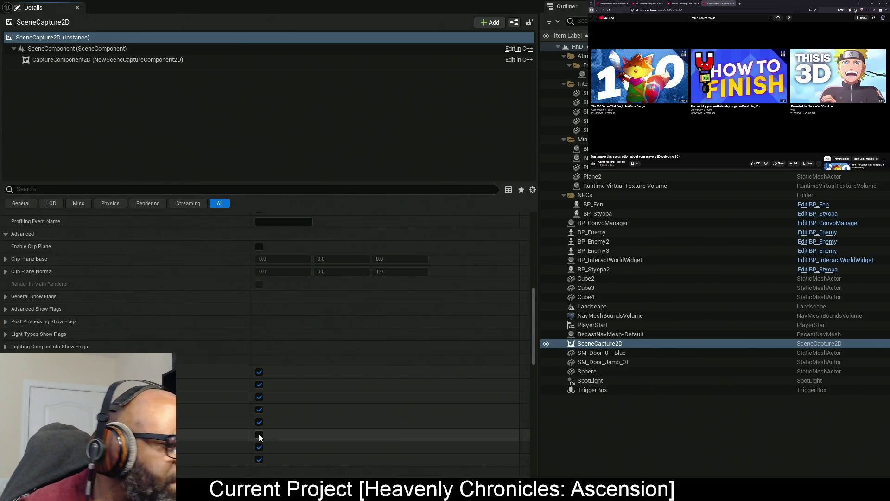
pyautogui.click(259, 435)
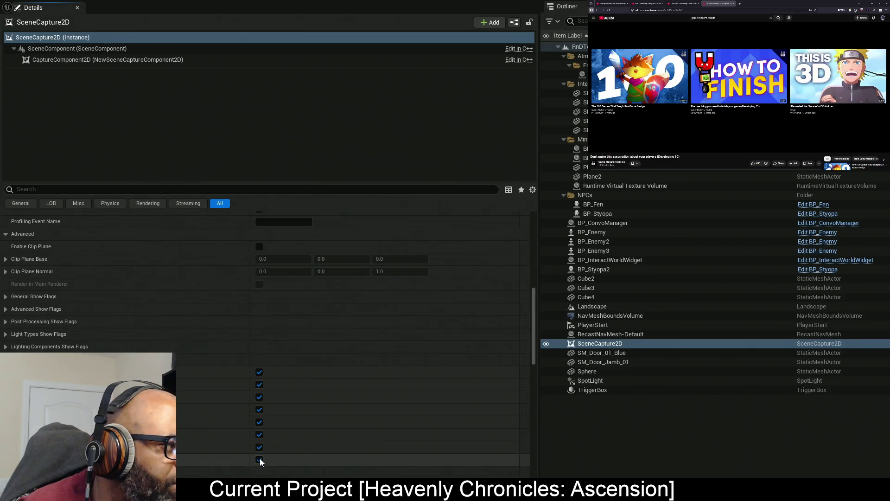
pyautogui.click(259, 460)
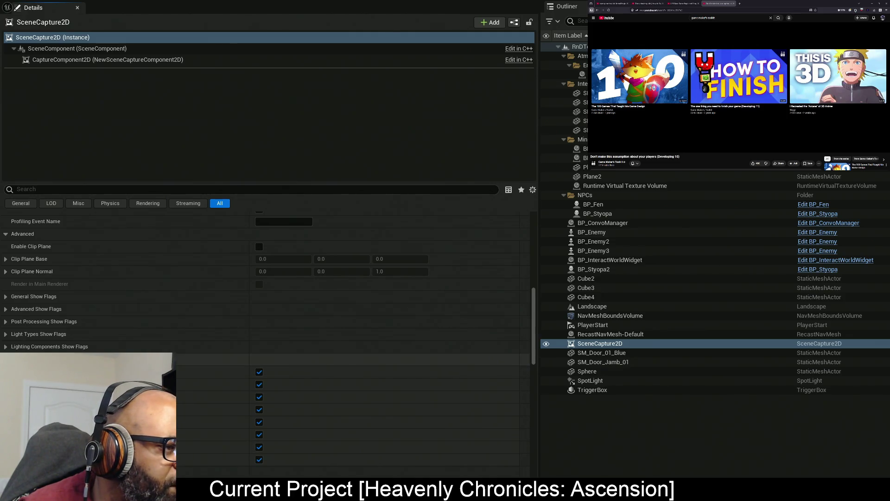
# Enable the first Lighting Components flag, turn off Sky Lighting, and preview RT_MinimapLens alongside
pyautogui.click(232, 346)
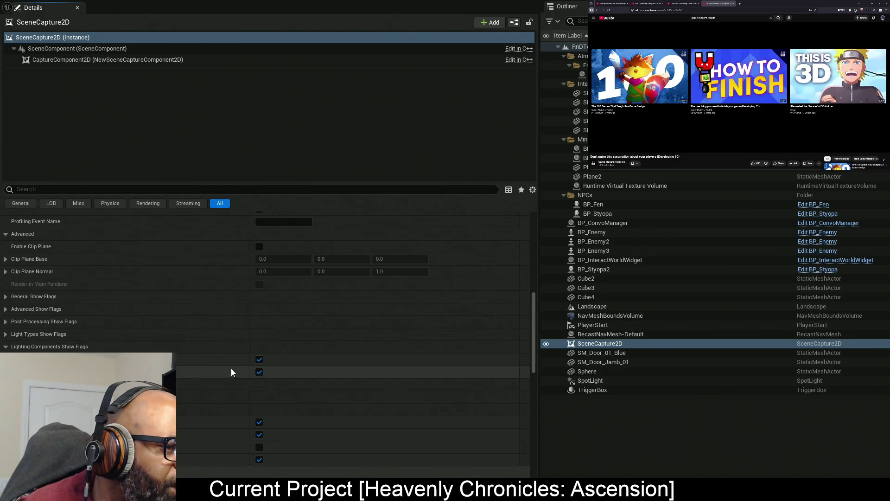
pyautogui.click(260, 372)
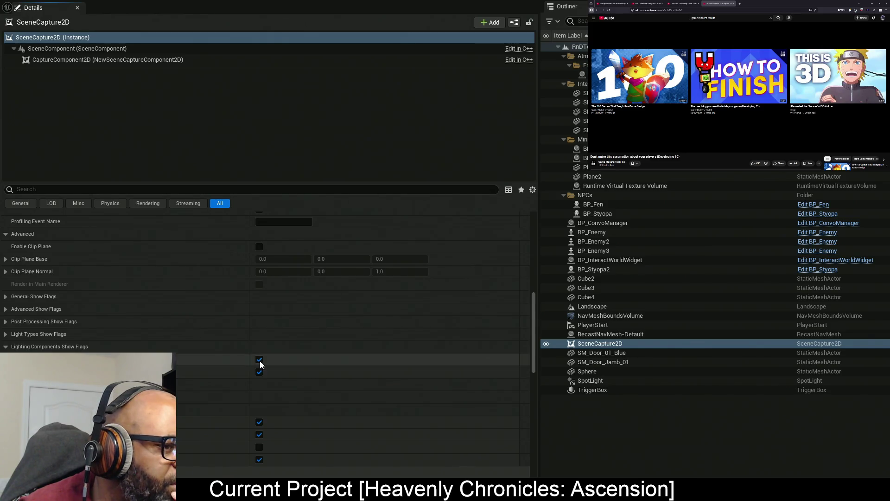
pyautogui.click(6, 347)
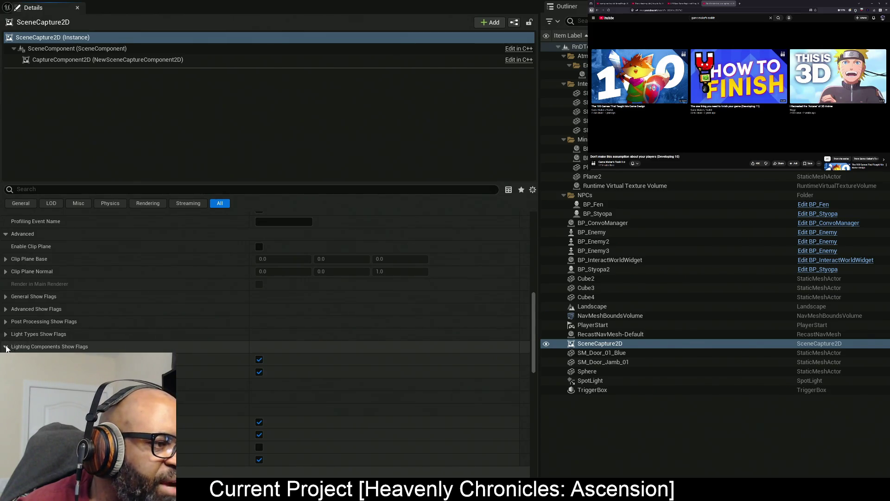
pyautogui.click(6, 334)
pyautogui.click(259, 347)
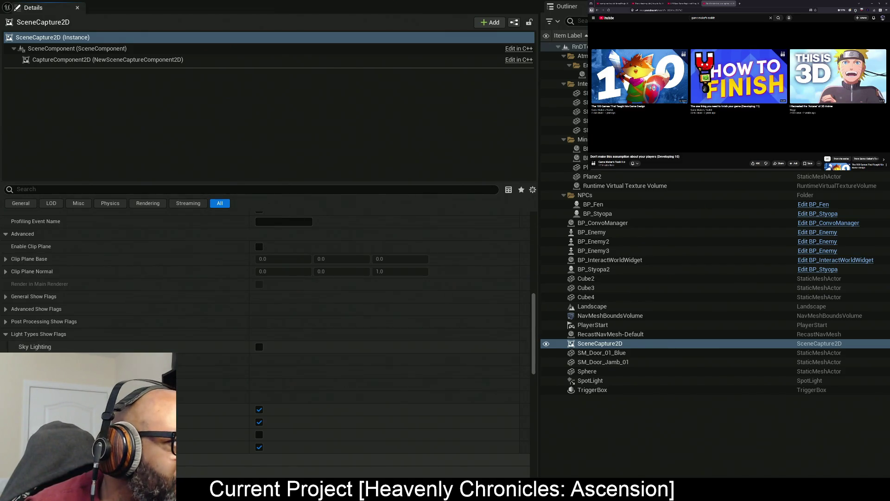
pyautogui.doubleClick(37, 159)
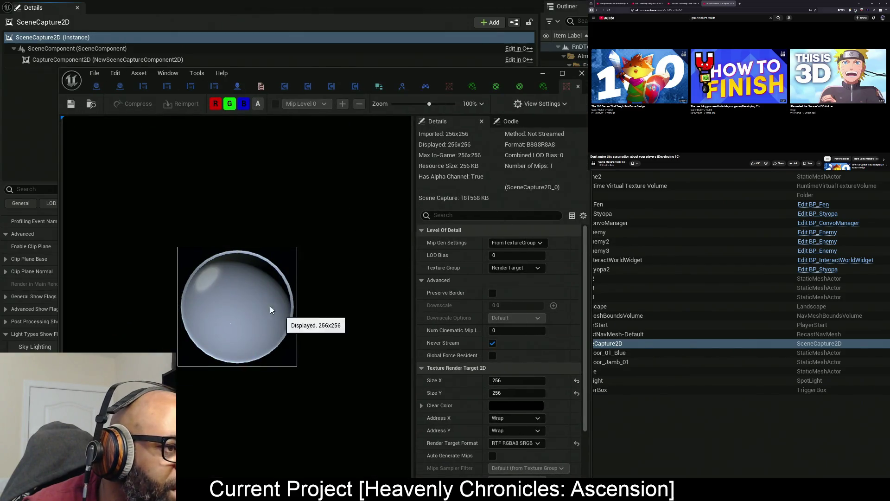
pyautogui.moveTo(450, 79); pyautogui.dragTo(0, 82)
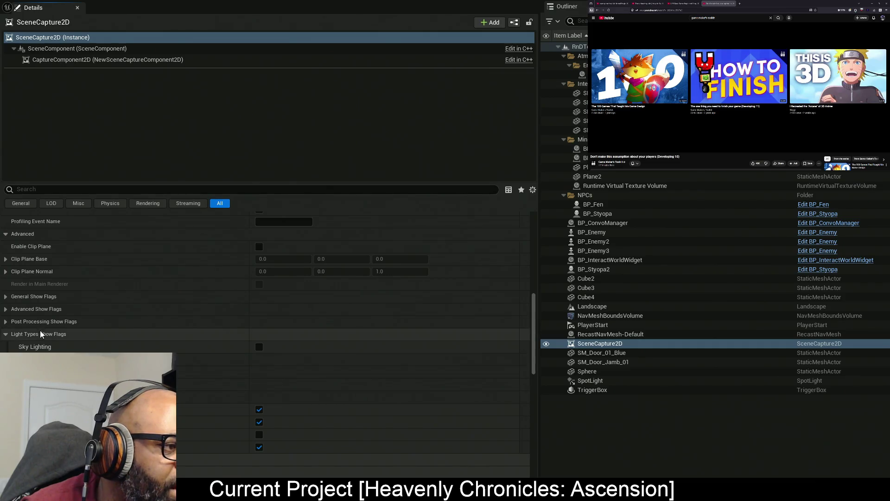
# Turn off Grass and two further Advanced Show Flags on the scene capture
pyautogui.click(5, 321)
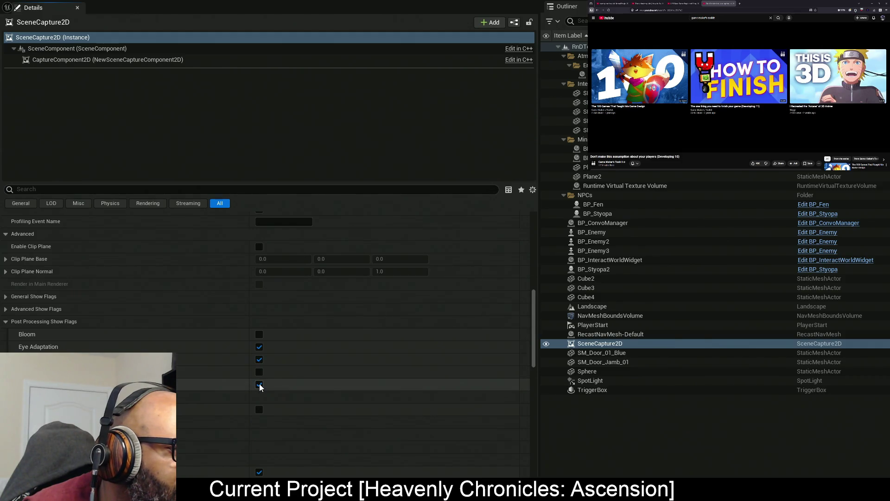
pyautogui.click(6, 310)
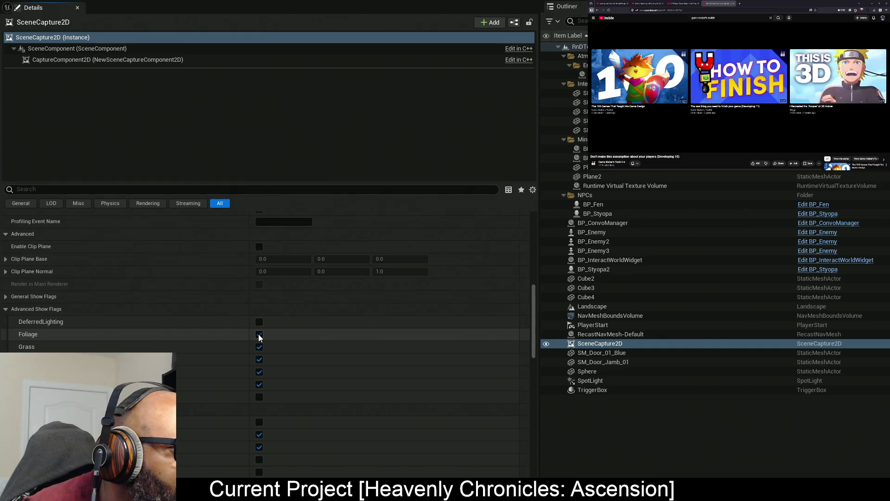
pyautogui.click(259, 347)
pyautogui.click(259, 361)
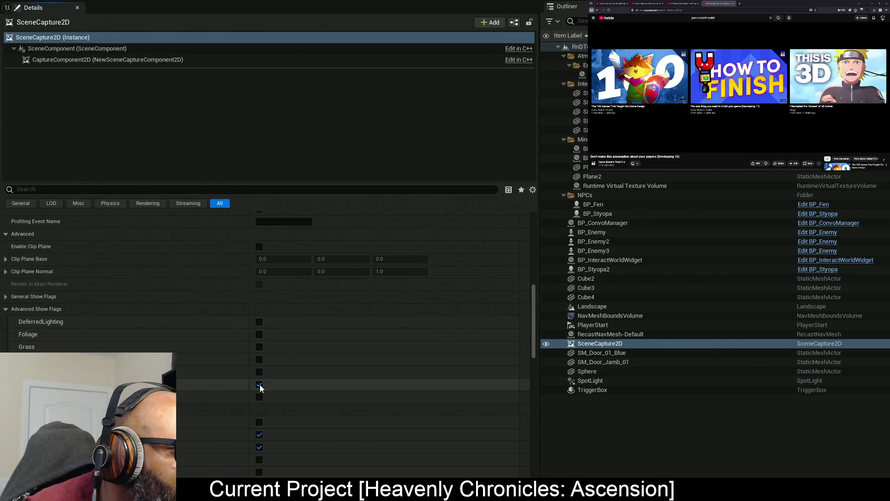
pyautogui.click(260, 388)
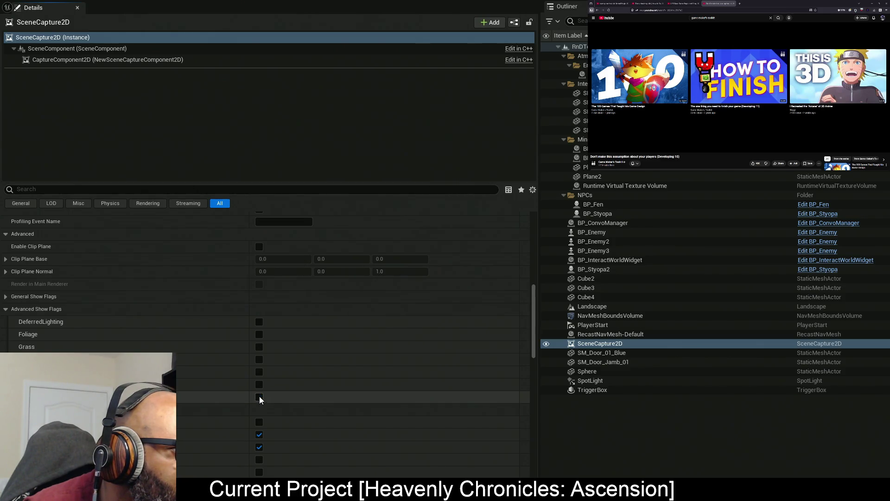
pyautogui.click(6, 309)
pyautogui.click(6, 297)
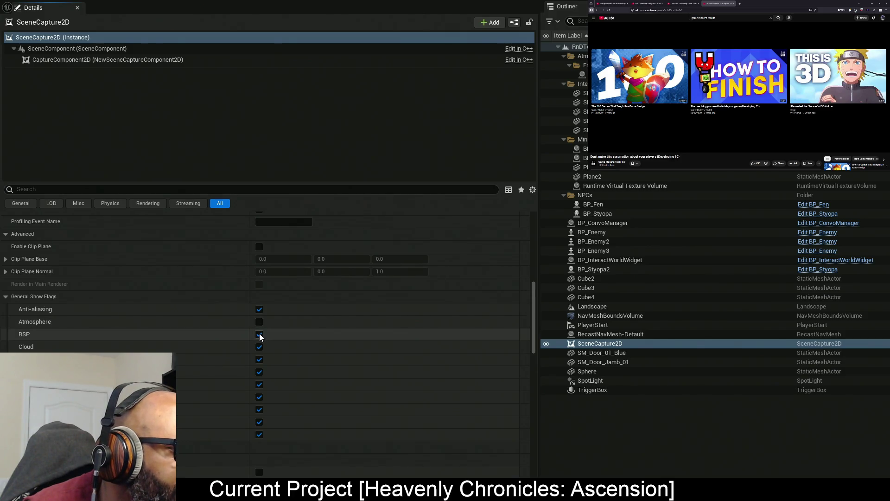
# Turn off Cloud and most other General Show Flags, keeping the last one enabled
pyautogui.click(259, 348)
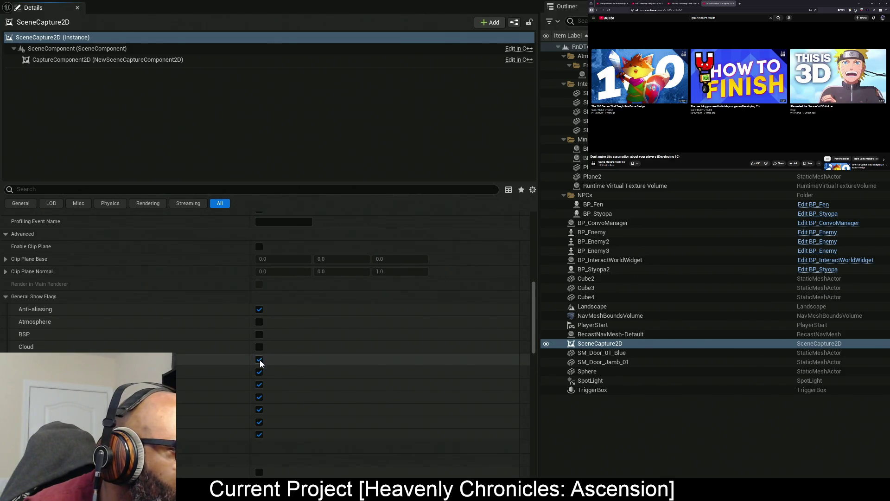
pyautogui.click(259, 360)
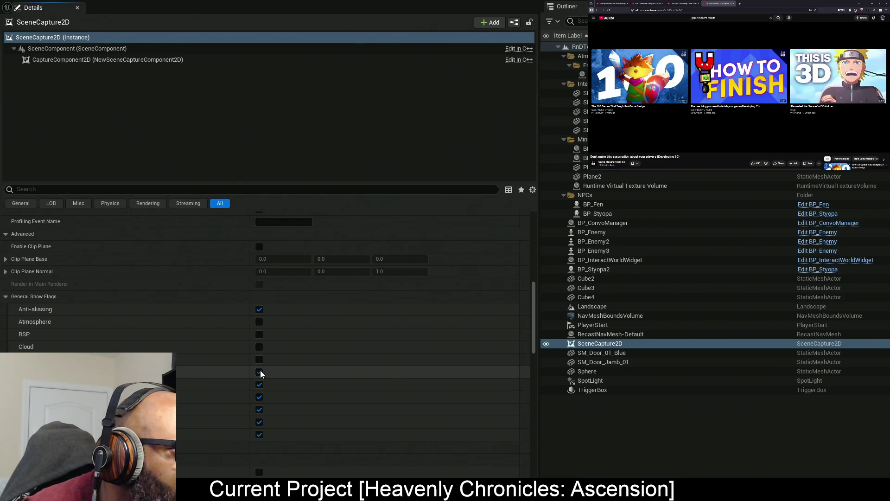
pyautogui.click(260, 385)
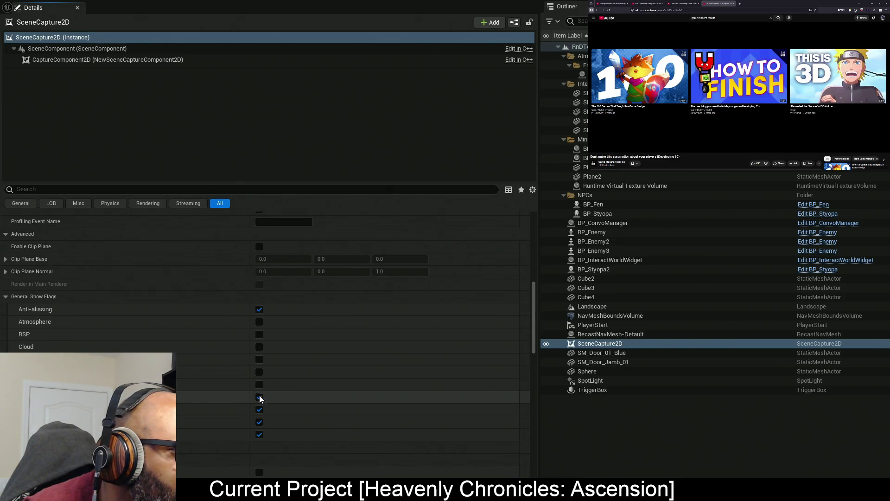
pyautogui.click(259, 399)
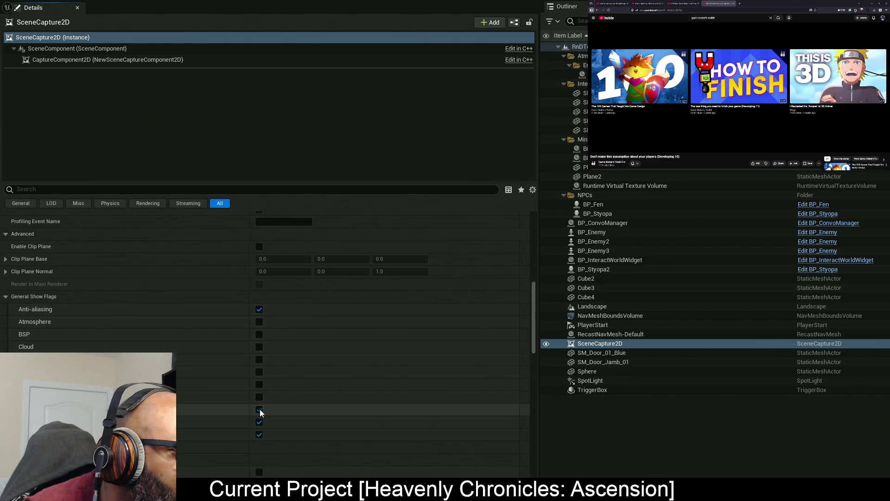
pyautogui.click(259, 411)
pyautogui.click(260, 434)
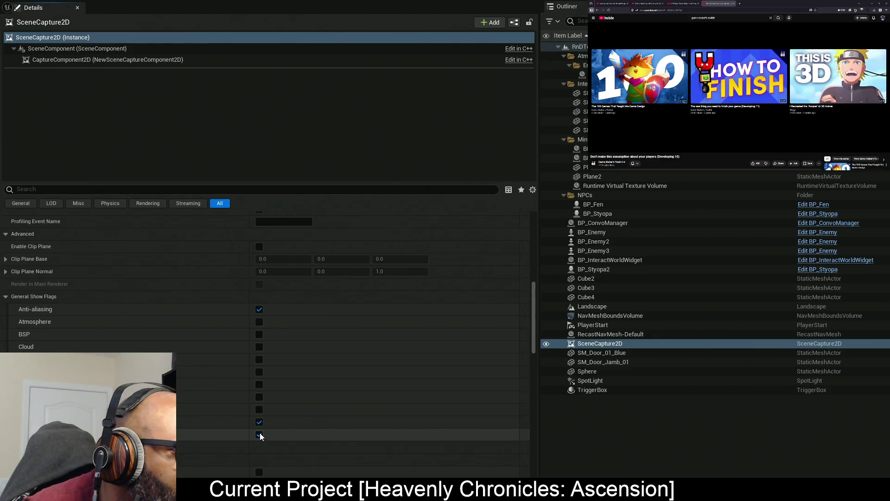
pyautogui.click(260, 423)
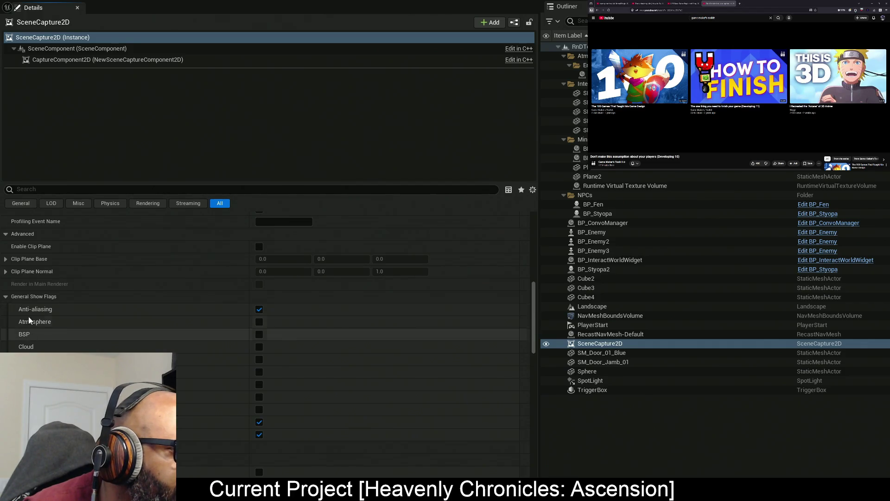
pyautogui.click(13, 296)
# Turn Eye Adaptation back on under Post Processing Show Flags
pyautogui.click(24, 323)
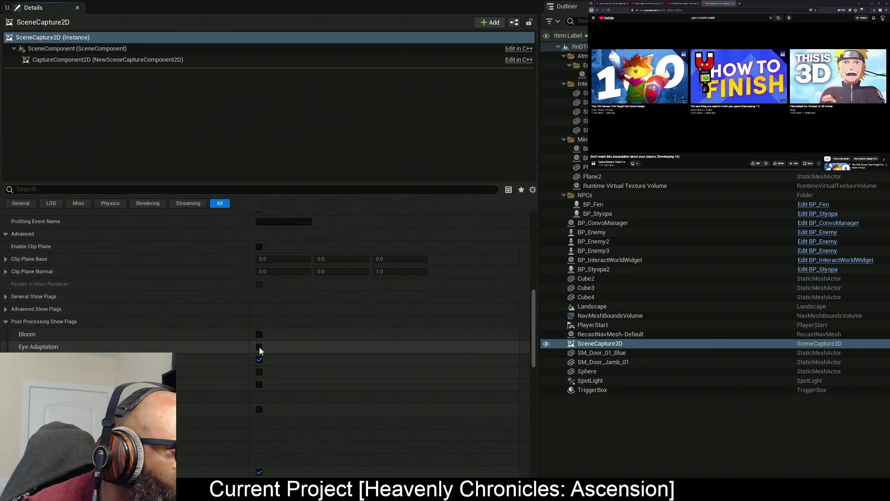
pyautogui.click(260, 347)
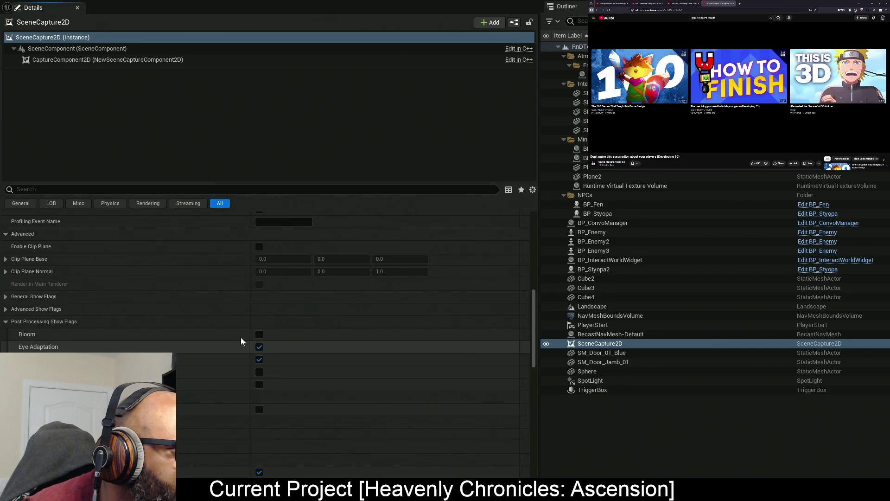
pyautogui.click(6, 321)
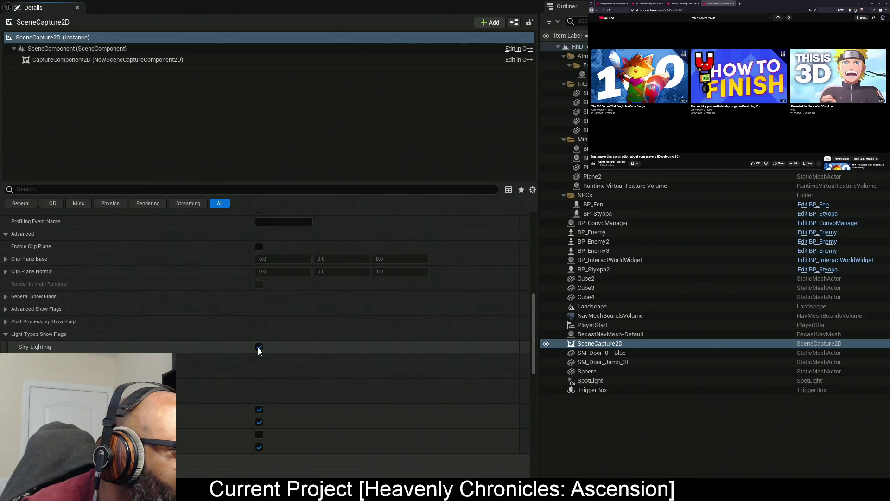
# Turn off Sky Lighting and two neighbouring light-type flags on the scene capture
pyautogui.click(258, 347)
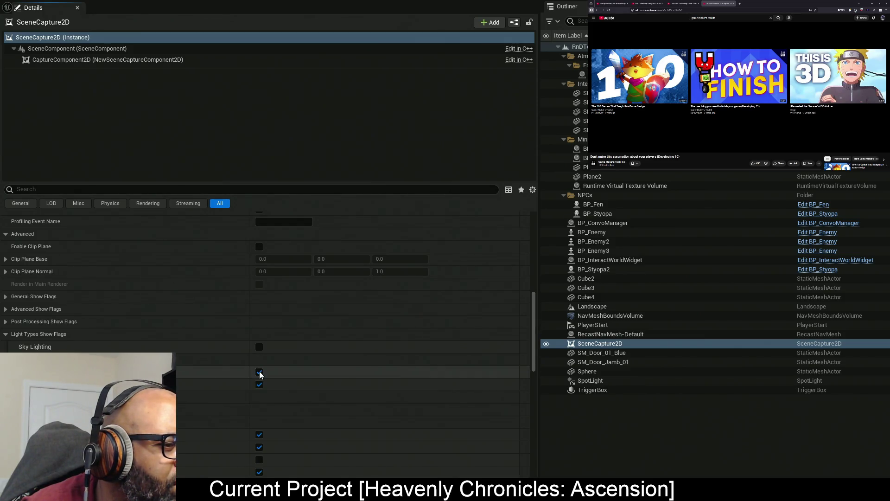
pyautogui.click(259, 374)
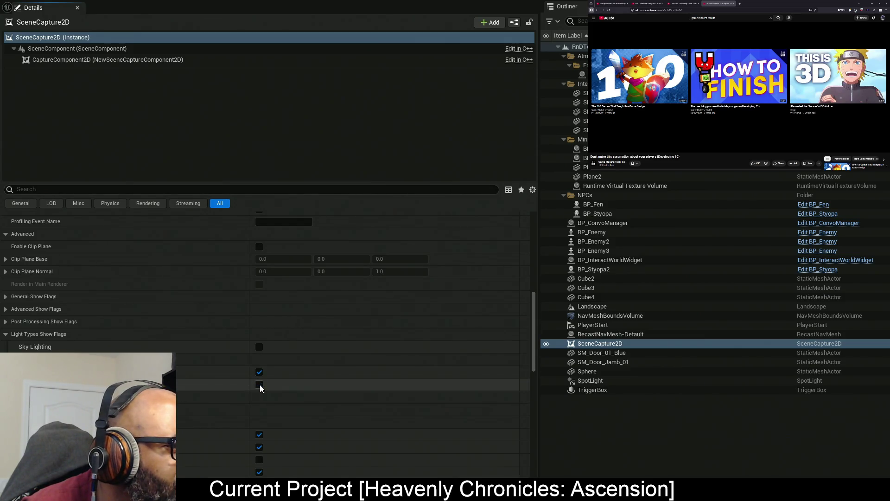
pyautogui.click(259, 385)
pyautogui.click(253, 399)
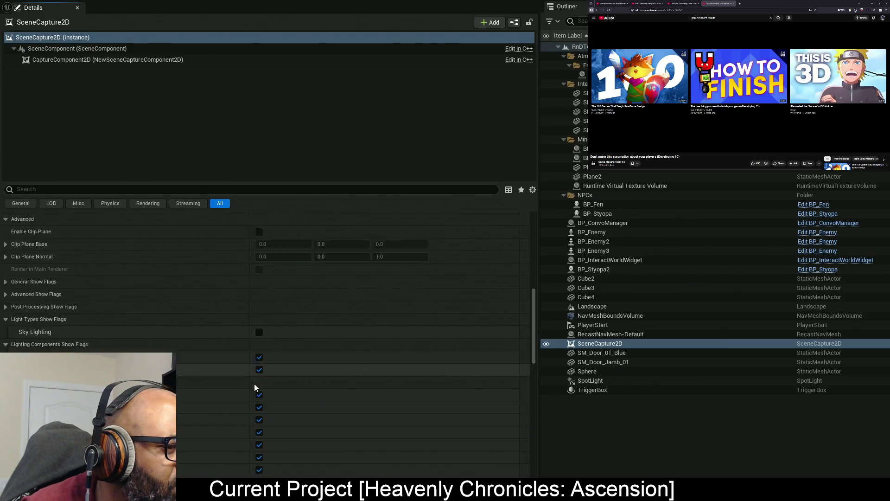
pyautogui.scroll(-5, 255, 385)
# Turn off all Lighting Features: Ambient Occlusion, Dynamic Shadows, Distance Field AO, Light Functions, Light Shafts and the rest
pyautogui.click(259, 269)
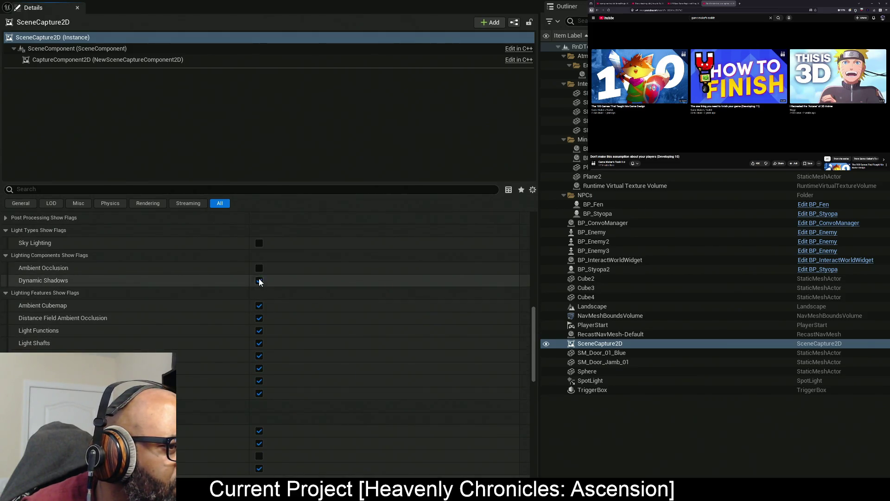
pyautogui.click(259, 281)
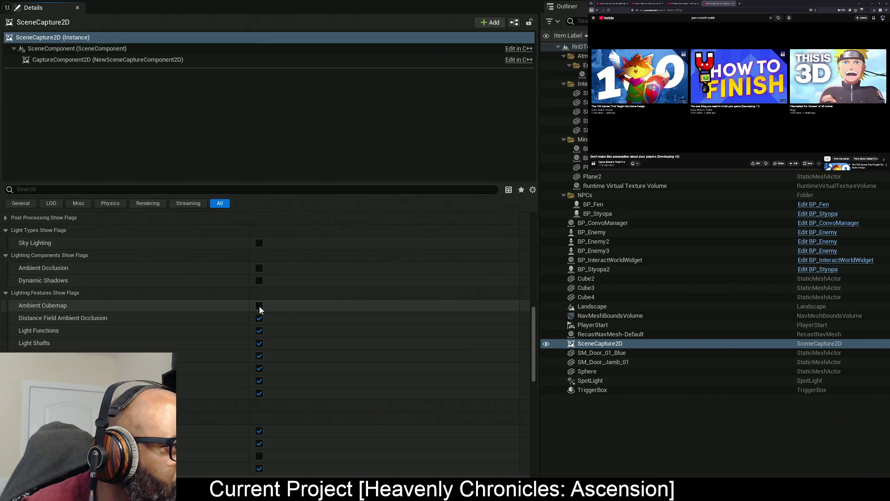
pyautogui.click(259, 319)
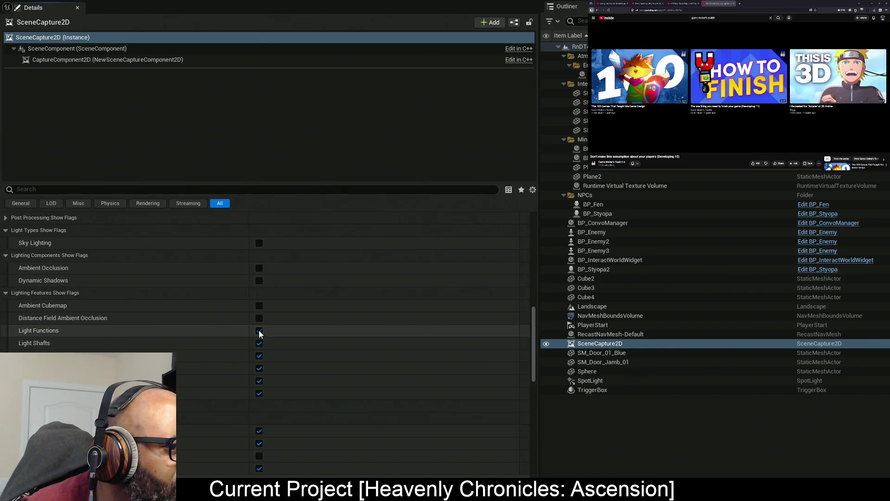
pyautogui.click(260, 331)
pyautogui.click(259, 343)
pyautogui.click(259, 356)
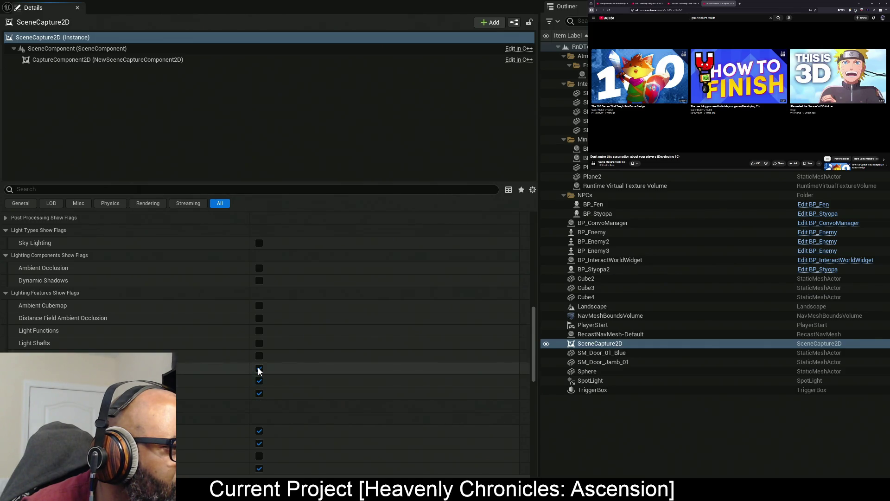
pyautogui.click(259, 368)
pyautogui.click(259, 380)
pyautogui.click(259, 393)
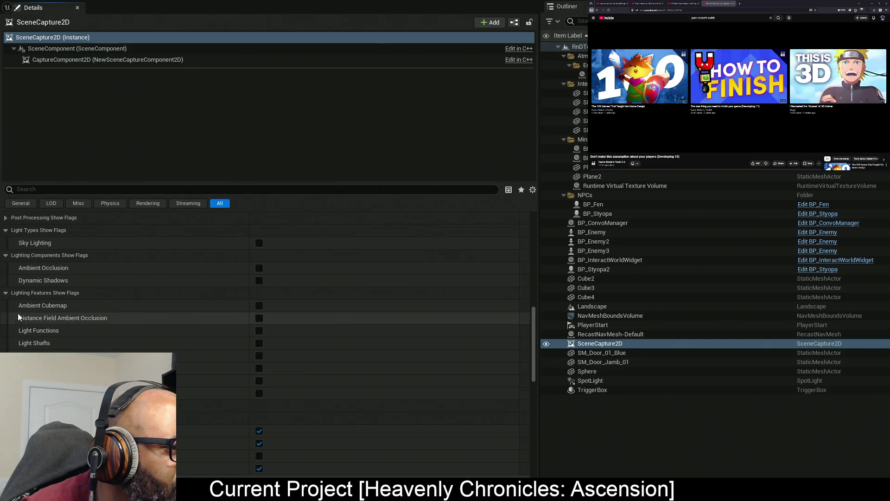
pyautogui.click(6, 292)
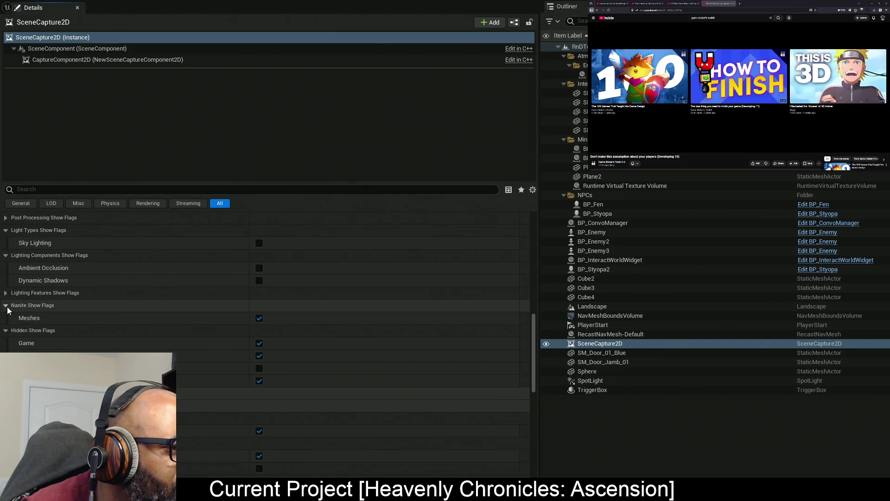
# Turn off Nanite Meshes and the Game hidden show flag, re-enabling one other hidden flag
pyautogui.click(258, 319)
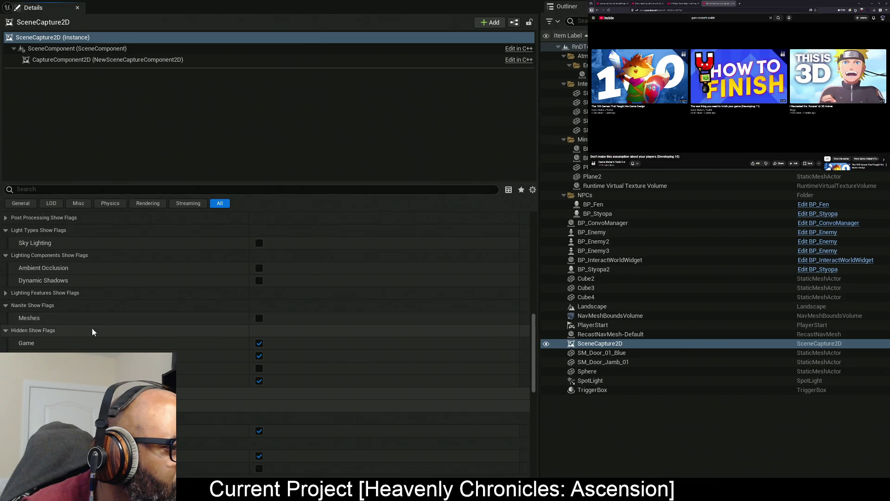
pyautogui.click(259, 345)
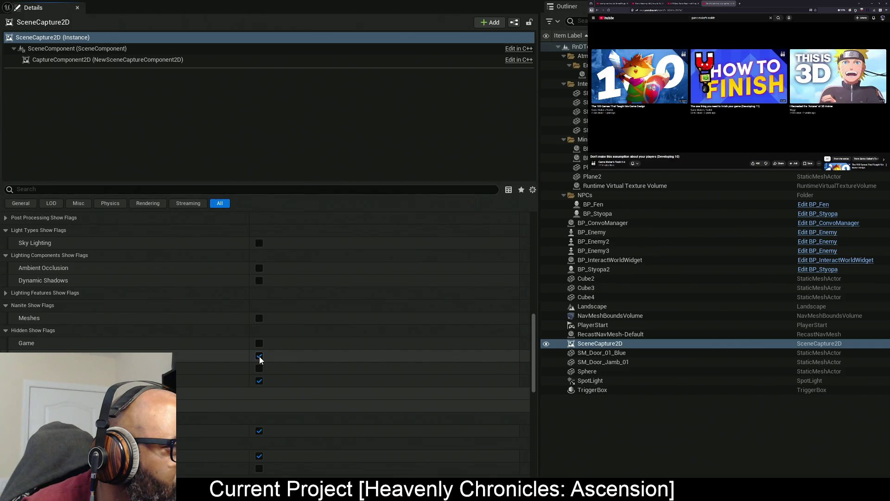
pyautogui.click(259, 381)
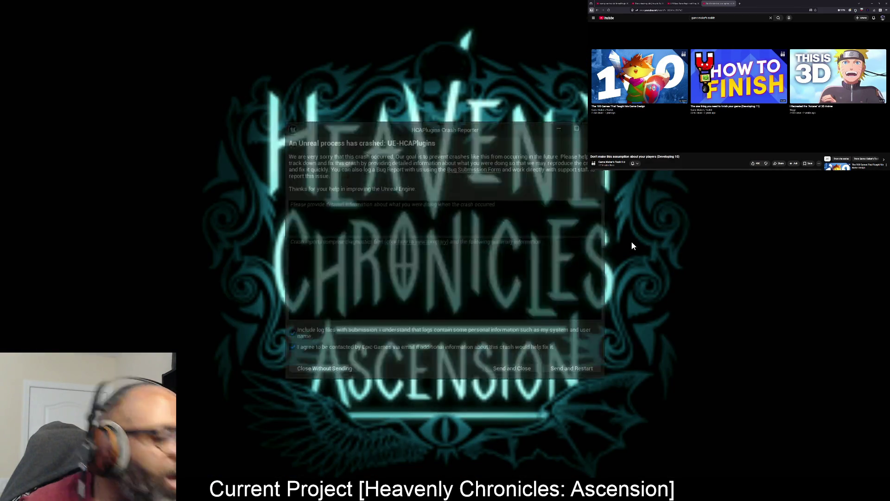
# Send the crash report and restart the editor
pyautogui.click(583, 380)
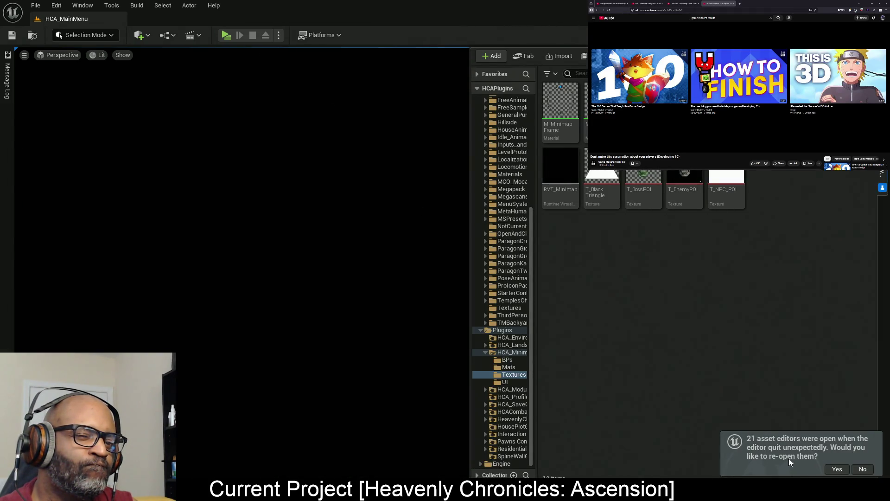
# Reopen the previous asset editors and open RnDTesting from Content > Downtown_West > Maps
pyautogui.click(830, 469)
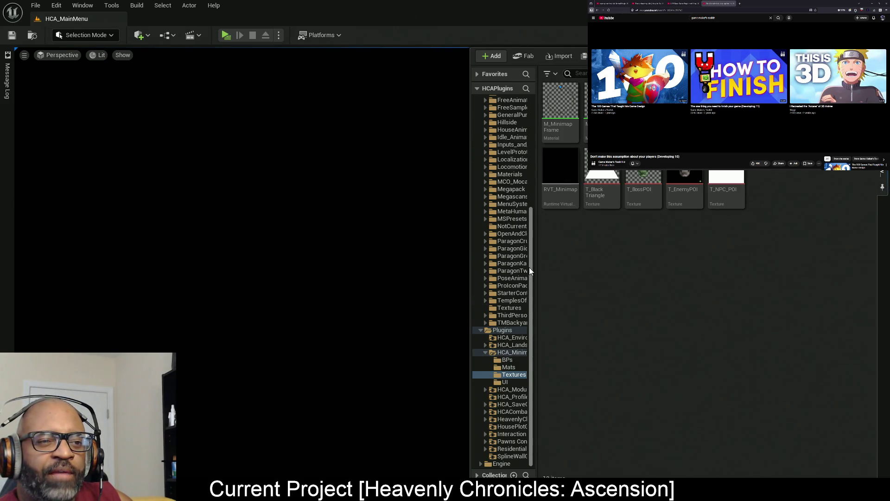
pyautogui.moveTo(529, 267); pyautogui.dragTo(532, 136)
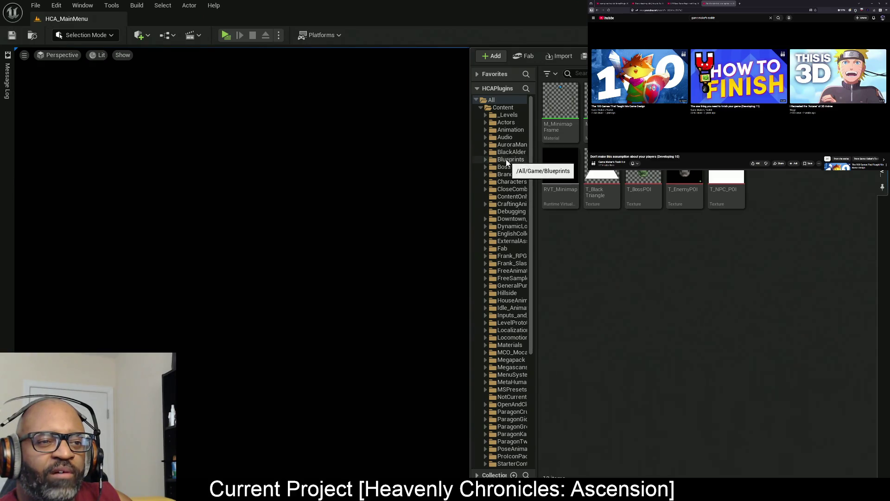
pyautogui.click(499, 219)
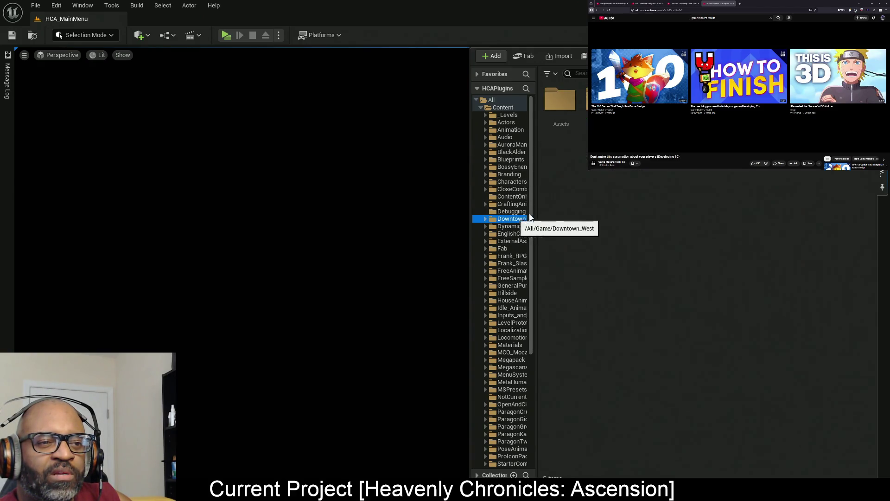
pyautogui.click(485, 219)
pyautogui.click(509, 233)
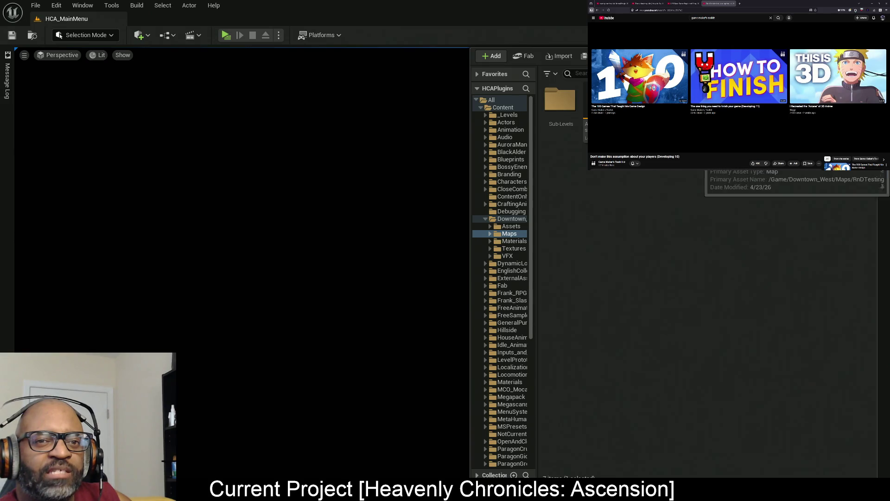
pyautogui.doubleClick(652, 198)
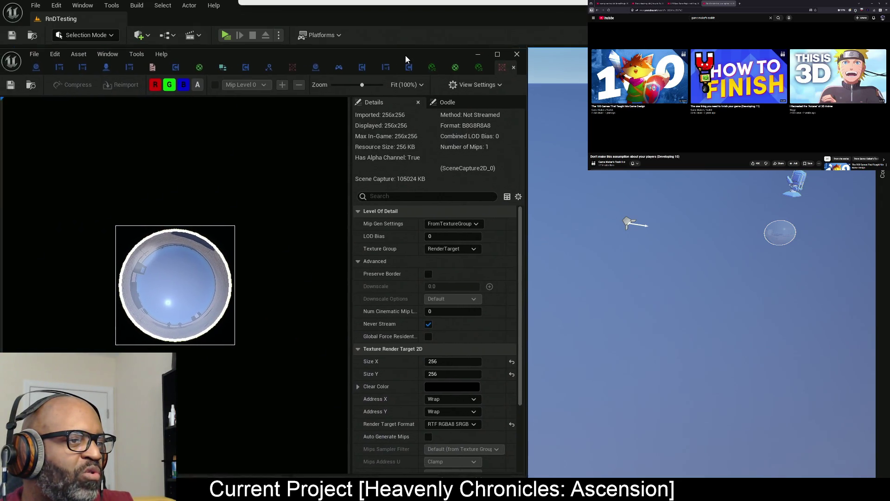
# Move the RT_MinimapLens render target window aside and select the SceneCapture2D in the level
pyautogui.moveTo(405, 55); pyautogui.dragTo(421, 36)
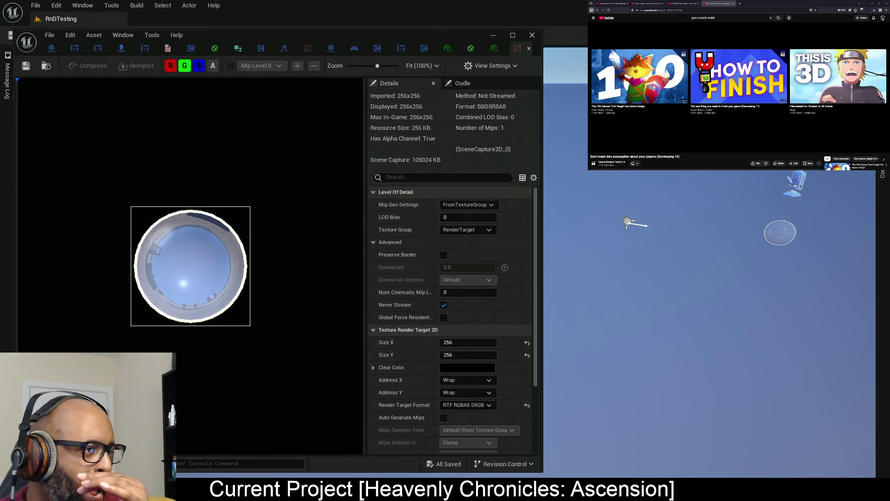
pyautogui.click(792, 179)
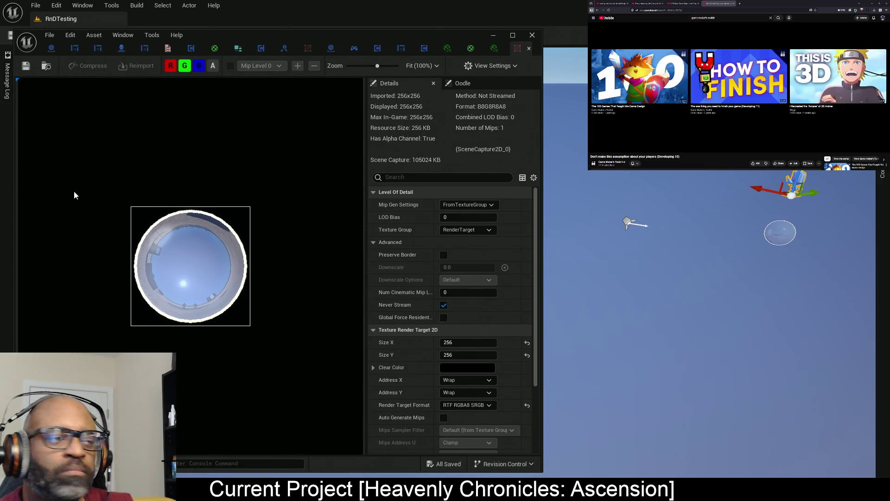
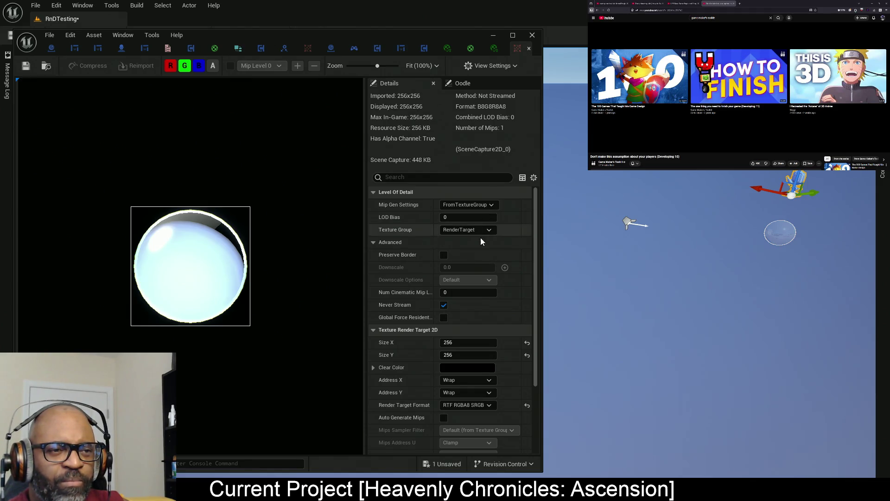
# Cycle the render target format through RTF RGBA16f, RGBA32f and RGBA8, ending on RTF RGBA8 SRGB
pyautogui.scroll(-3, 447, 211)
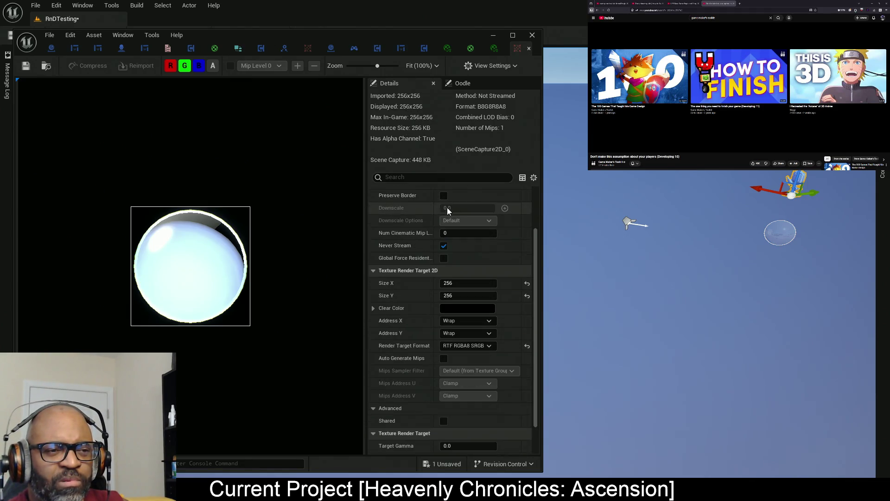
pyautogui.click(473, 352)
pyautogui.scroll(-2, 468, 349)
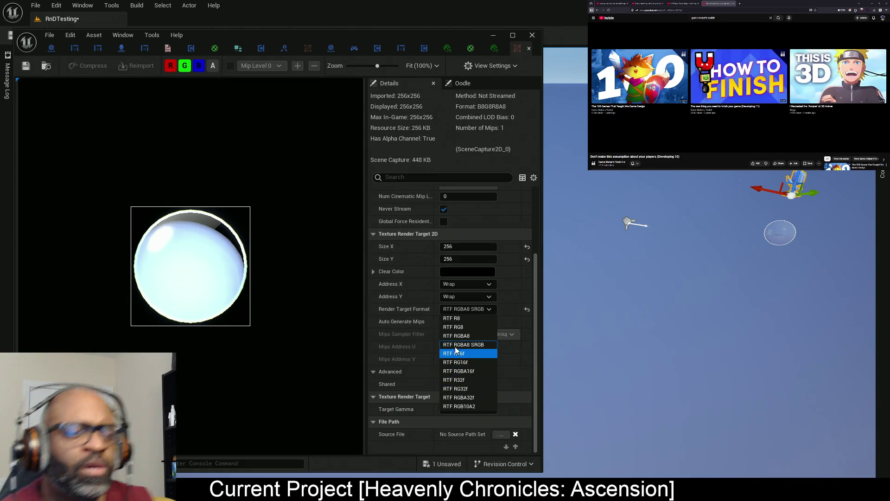
pyautogui.click(461, 371)
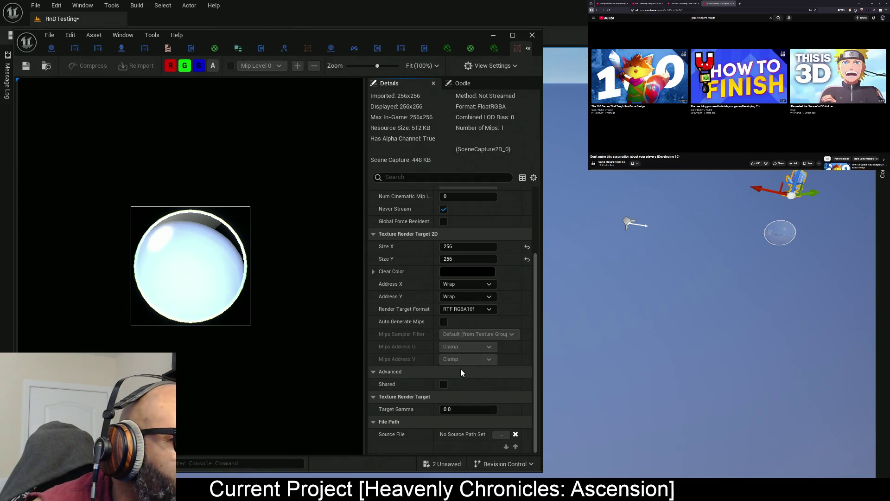
pyautogui.click(482, 309)
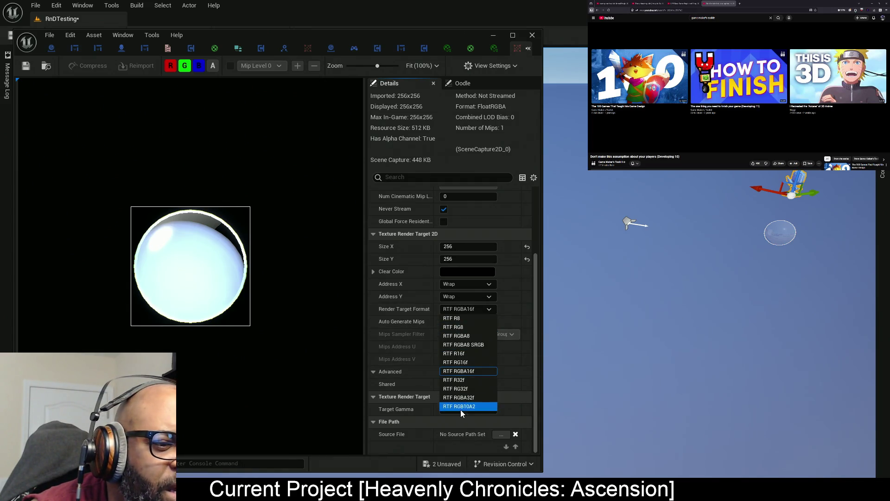
pyautogui.click(463, 397)
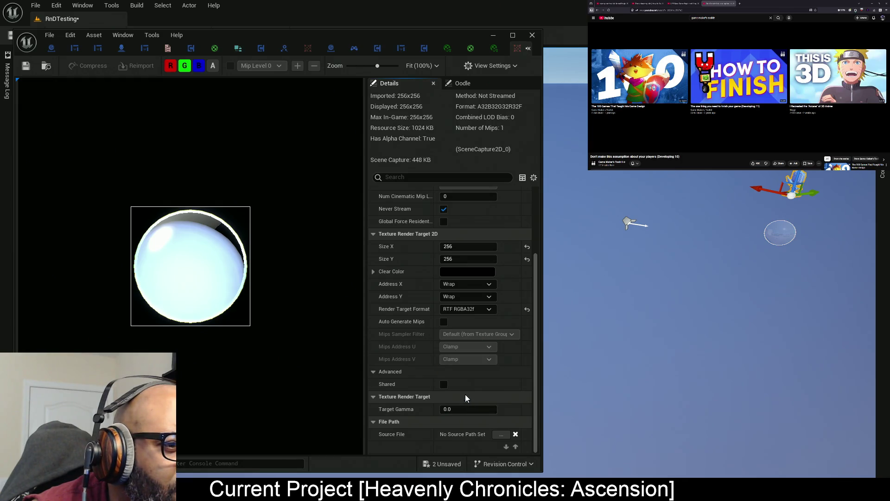
pyautogui.click(474, 308)
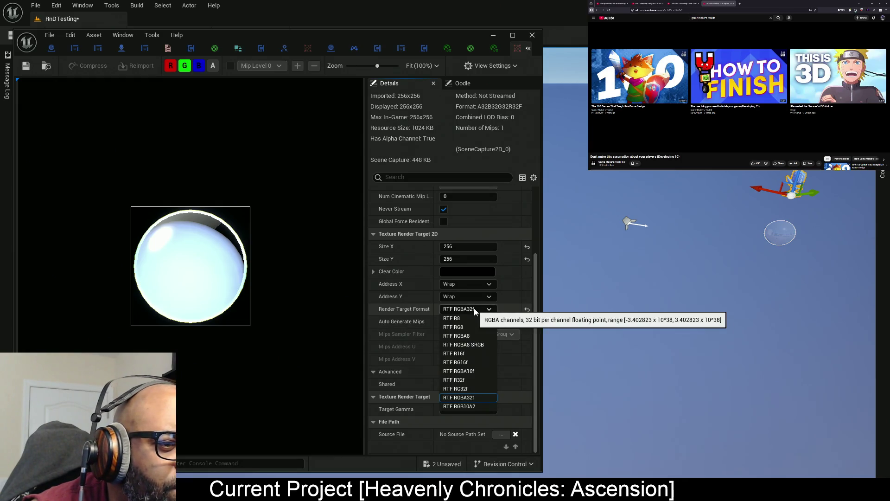
pyautogui.click(463, 336)
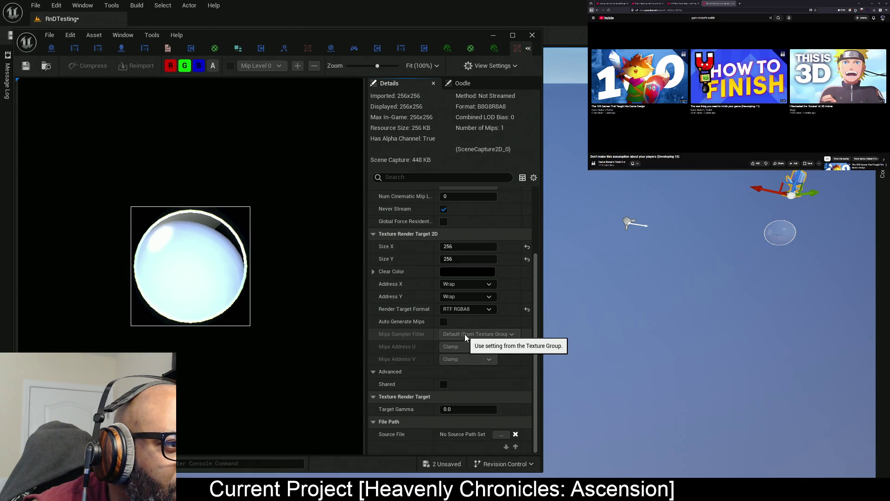
pyautogui.click(477, 309)
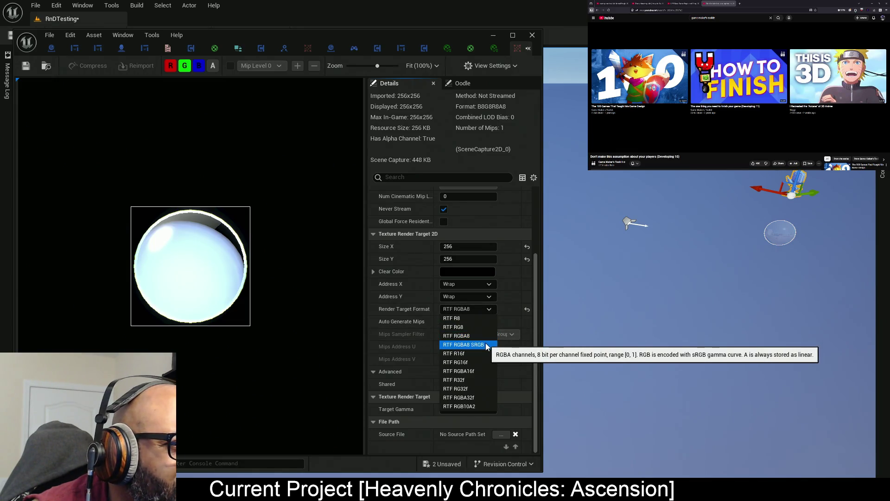
pyautogui.click(485, 344)
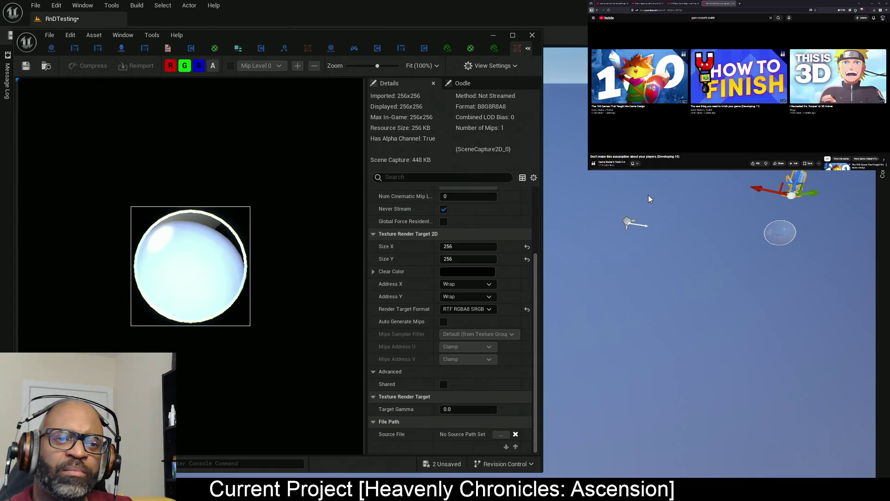
# Select the SceneCapture2D actor and fly the view inside its frustum toward the glass sphere
pyautogui.click(629, 224)
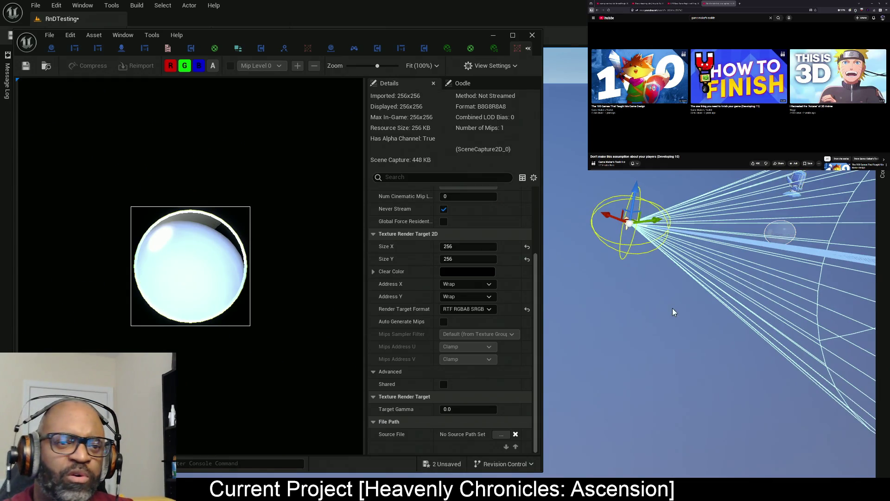
pyautogui.moveTo(621, 321)
pyautogui.mouseDown()
pyautogui.moveTo(685, 384)
pyautogui.moveTo(603, 405)
pyautogui.mouseUp()
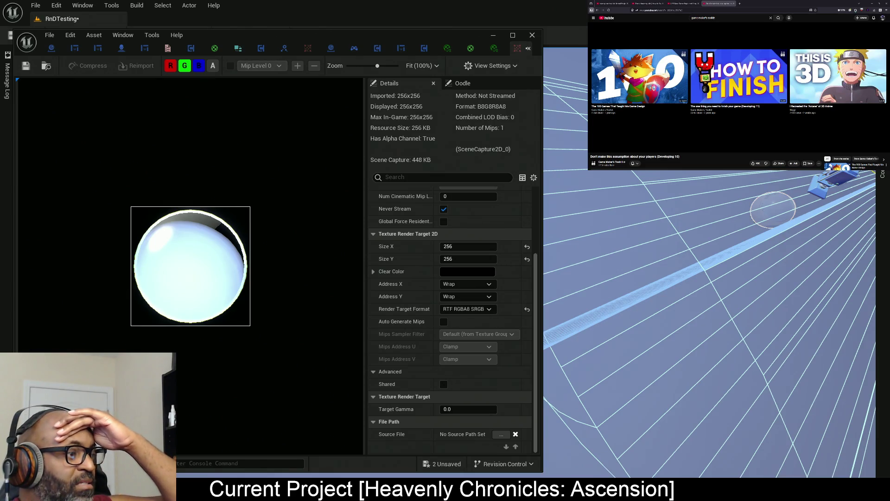
# Select the Sphere actor in the viewport and bring its Details and Outliner forward
pyautogui.click(773, 211)
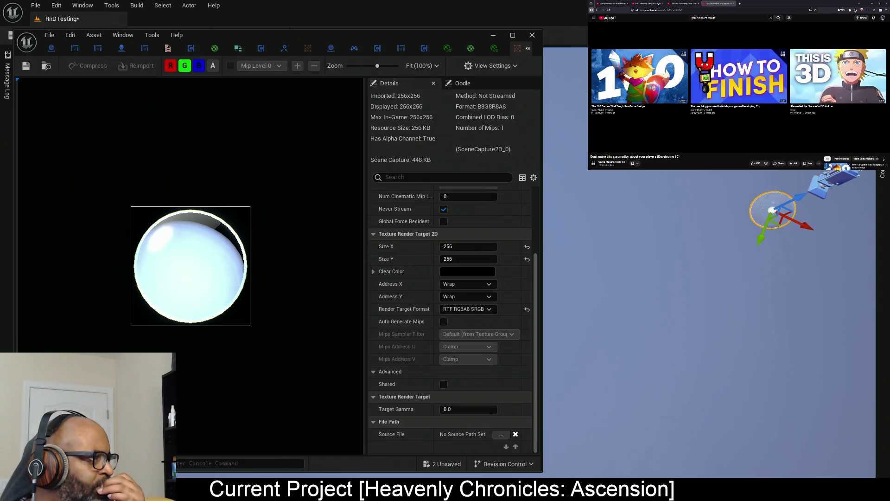
pyautogui.hotkey('alt', 'Tab')
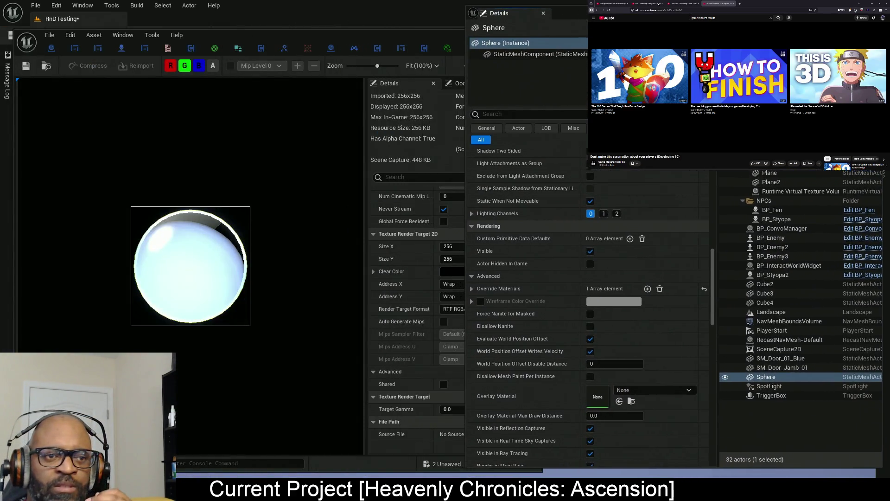
# Uncheck Visible in Real Time Sky Captures and Visible in Reflection Captures on the Sphere
pyautogui.moveTo(658, 10); pyautogui.dragTo(562, 10)
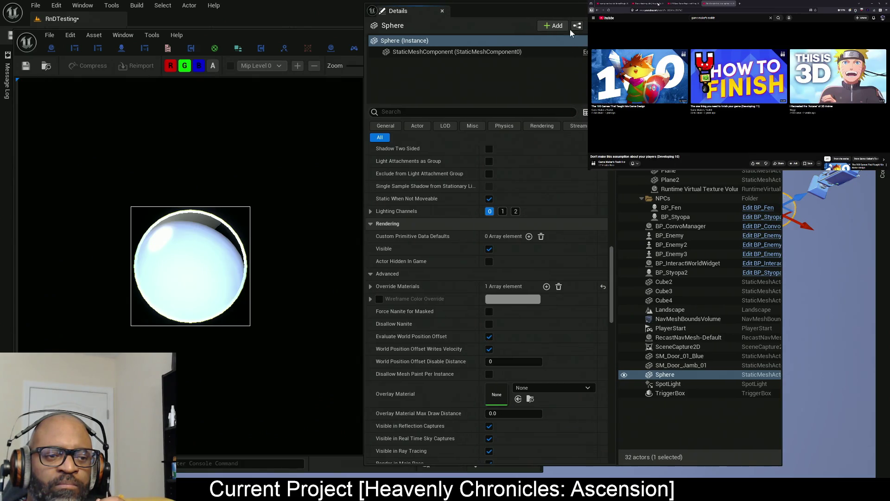
pyautogui.scroll(-3, 480, 197)
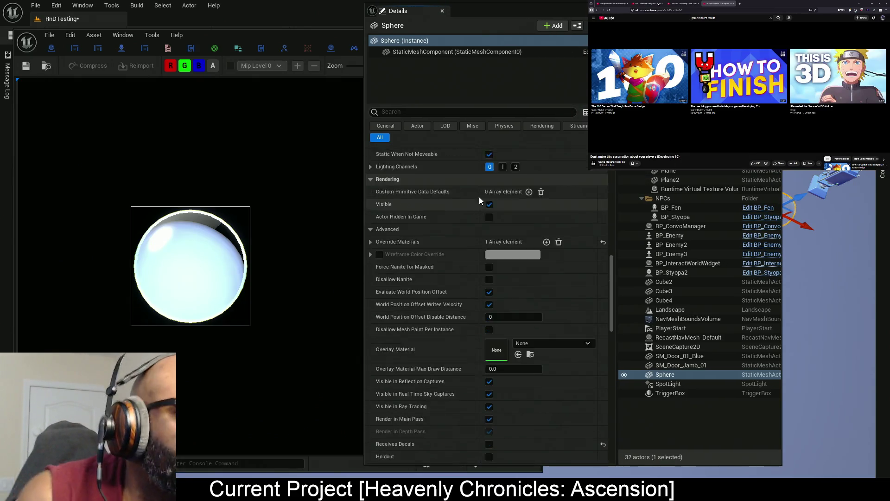
pyautogui.scroll(-5, 465, 199)
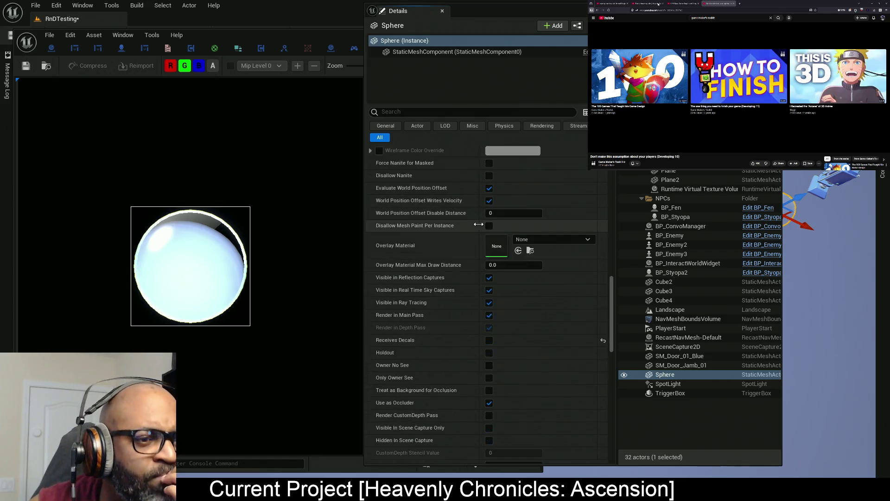
pyautogui.click(490, 275)
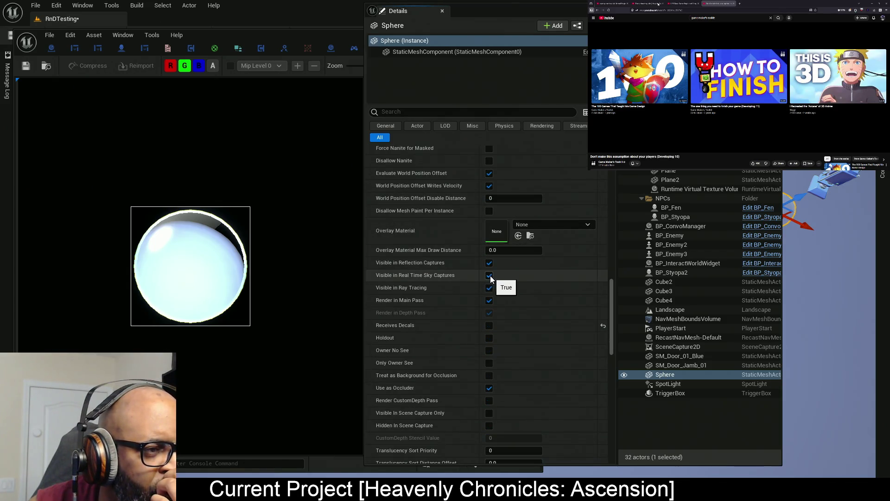
pyautogui.click(489, 263)
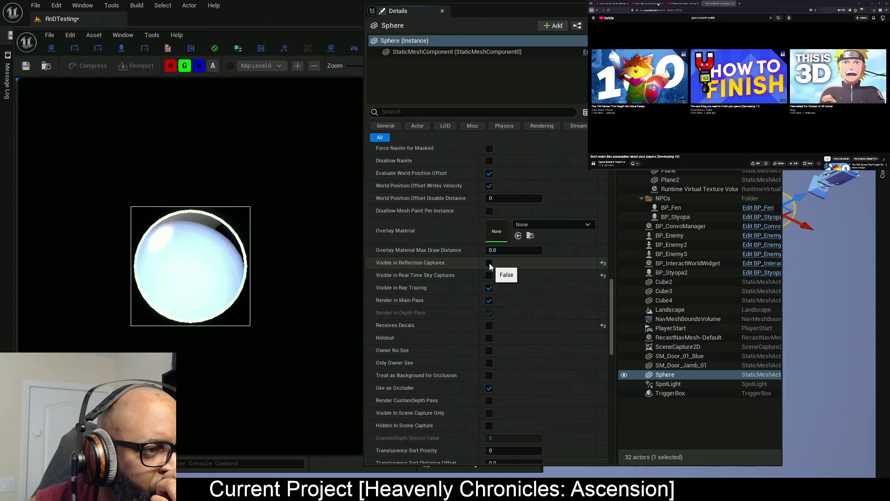
# Toggle ray tracing visibility, then test Render in Main Pass and Hidden In Scene Capture, leaving both as before
pyautogui.click(489, 287)
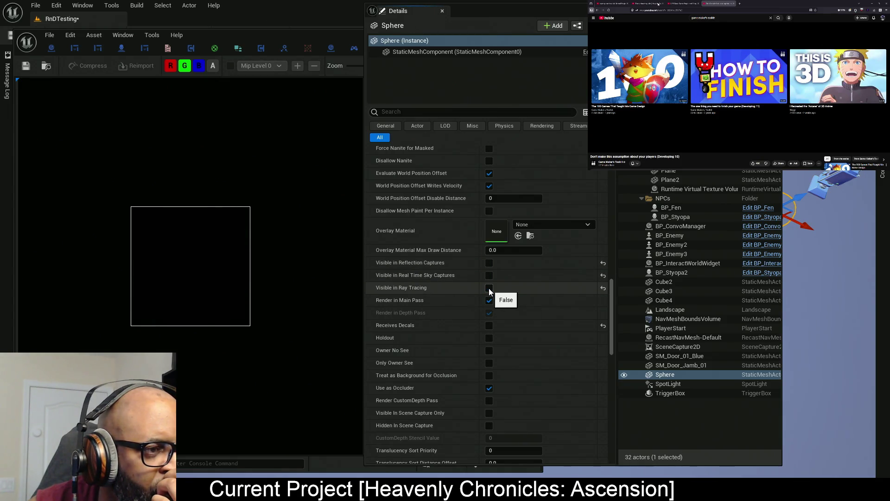
pyautogui.click(489, 301)
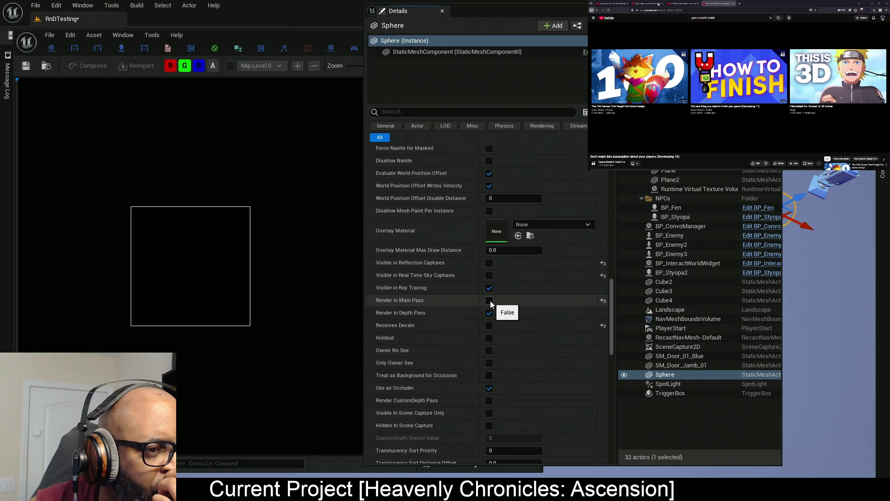
pyautogui.click(489, 301)
pyautogui.scroll(-2, 489, 324)
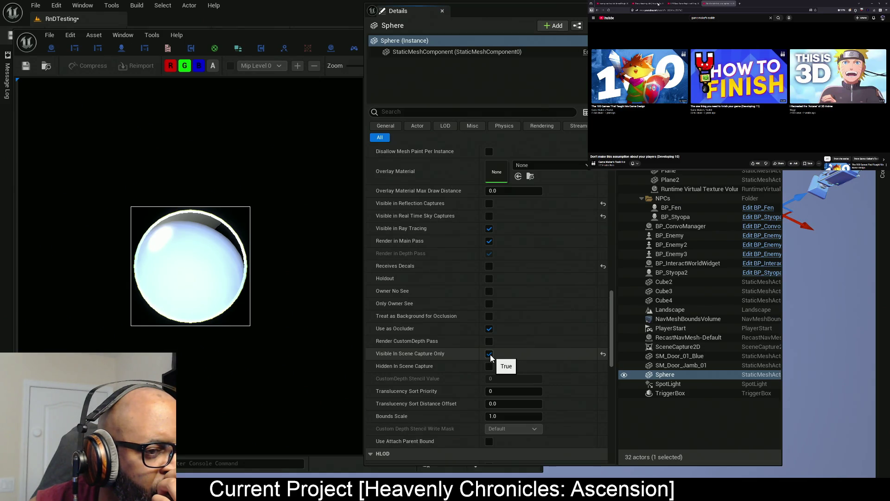
pyautogui.click(490, 367)
pyautogui.click(490, 367)
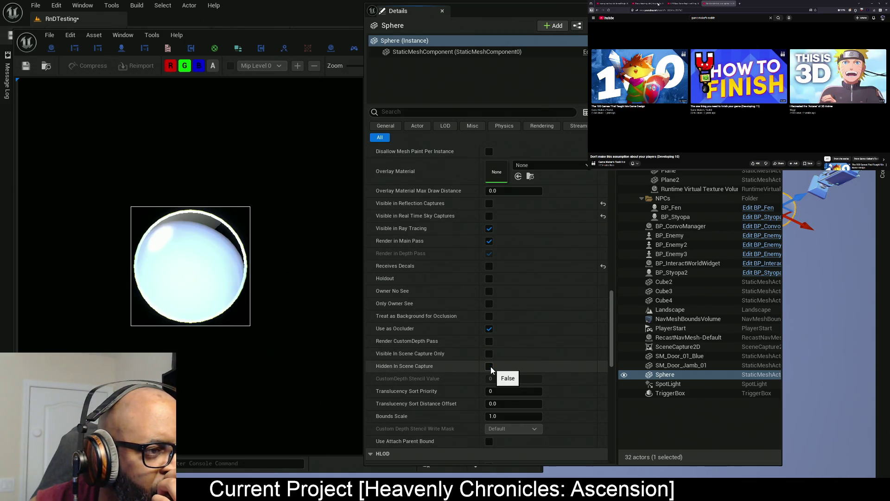
# Close the Sphere's properties window and maximize the render target editor
pyautogui.scroll(-3, 494, 304)
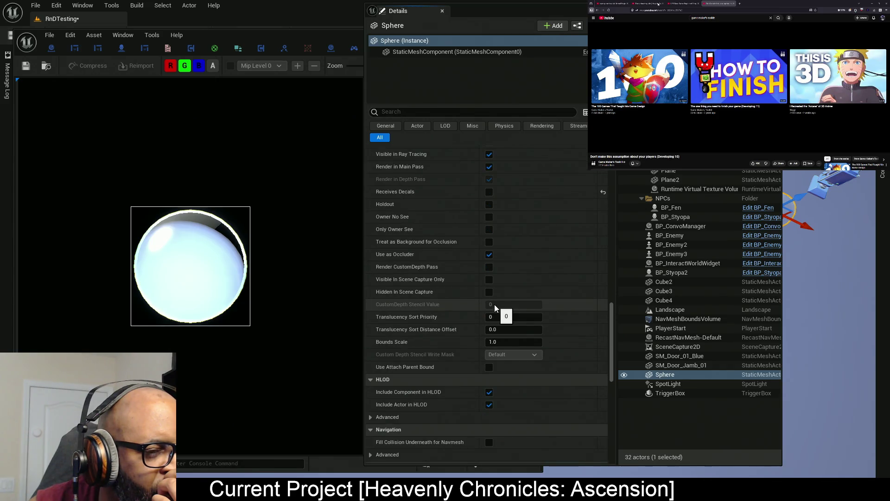
pyautogui.scroll(-3, 494, 304)
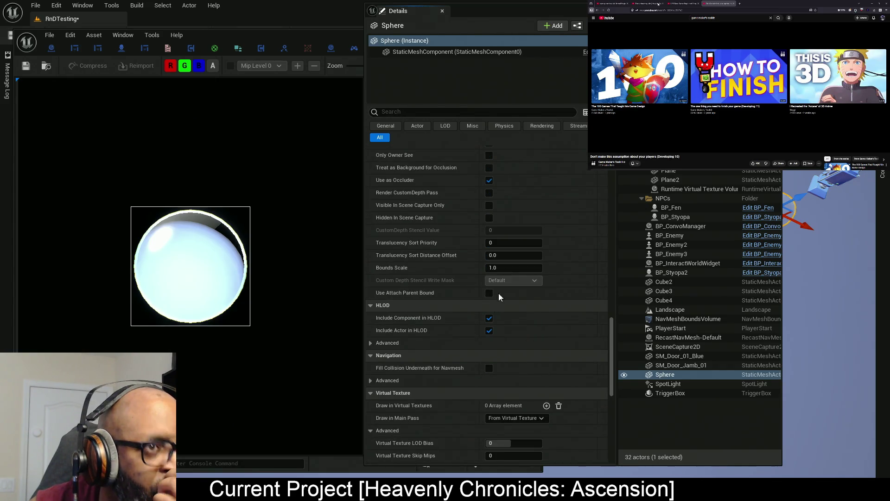
pyautogui.click(515, 15)
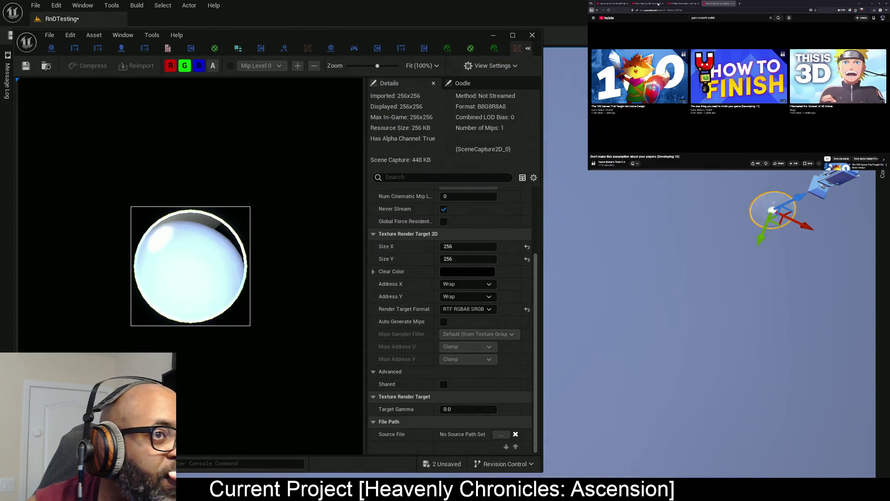
pyautogui.click(512, 35)
pyautogui.hotkey('ctrl', 'w')
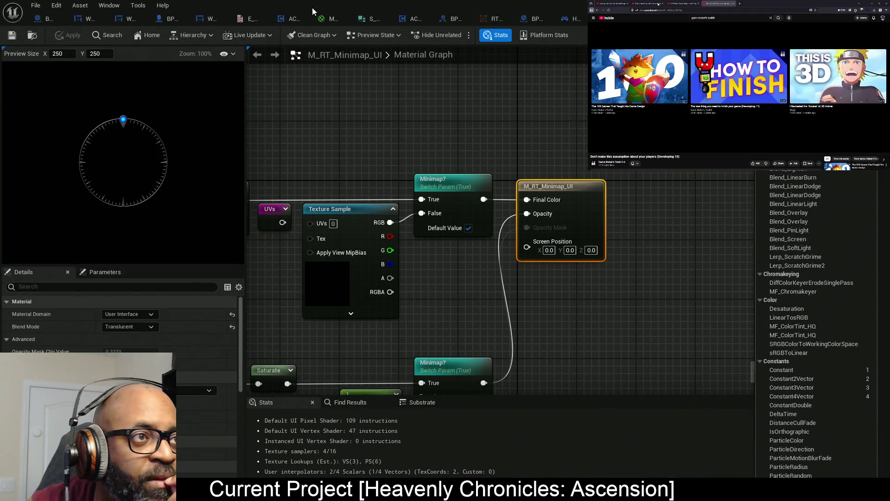
pyautogui.click(324, 20)
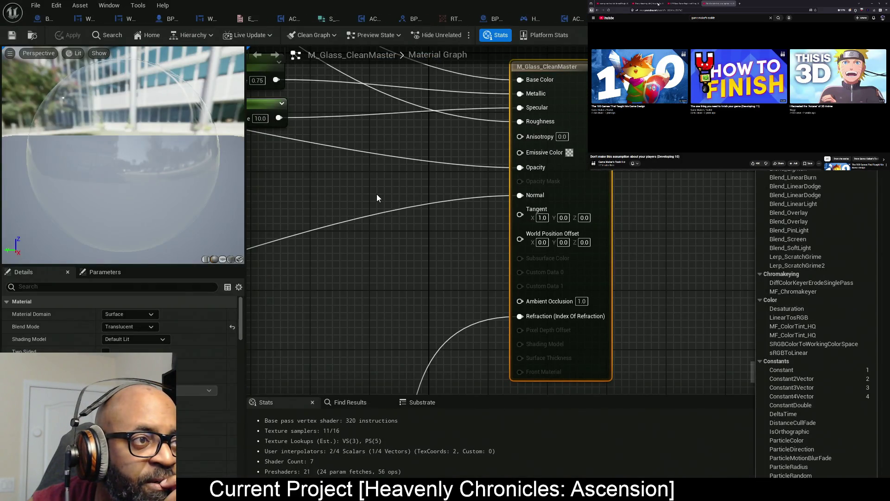
pyautogui.scroll(-3, 373, 199)
pyautogui.scroll(5, 349, 225)
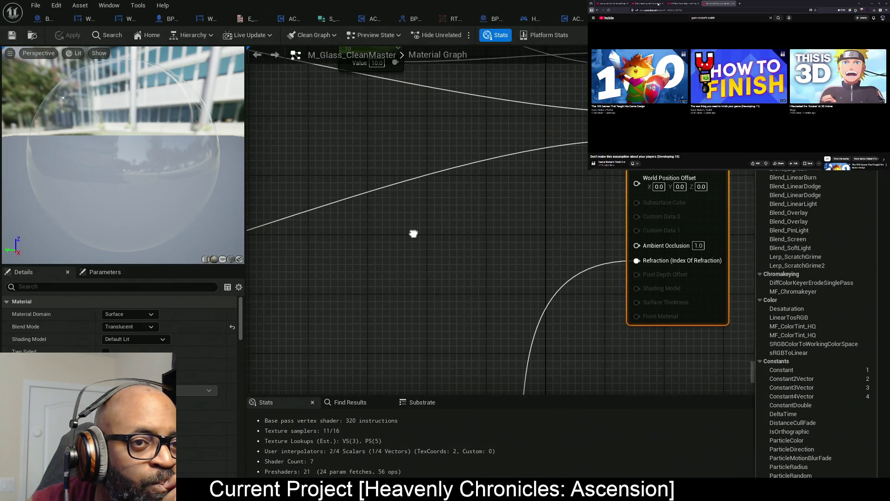
pyautogui.scroll(-3, 477, 240)
pyautogui.scroll(-3, 448, 196)
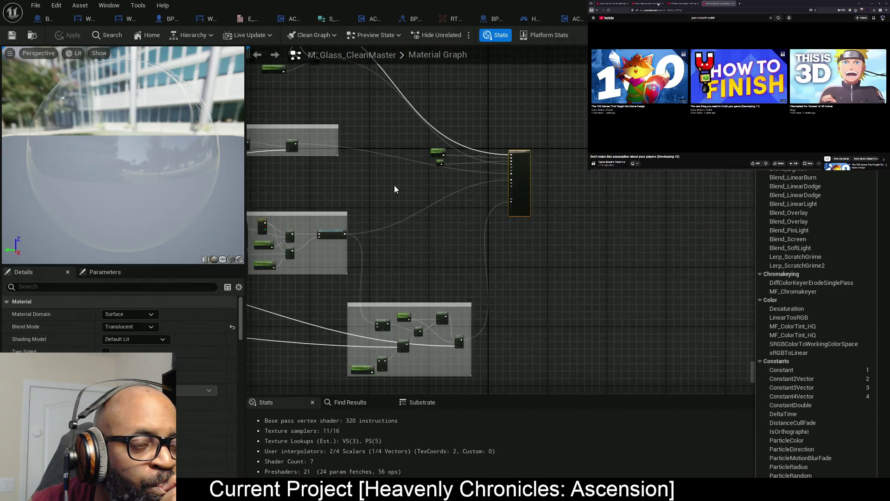
pyautogui.moveTo(395, 190)
pyautogui.mouseDown()
pyautogui.moveTo(506, 189)
pyautogui.moveTo(623, 161)
pyautogui.mouseUp()
pyautogui.scroll(-1, 505, 193)
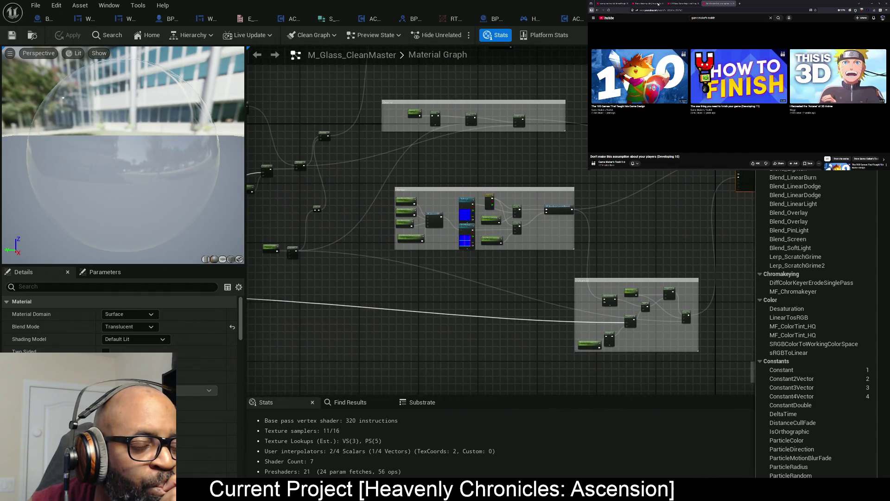
pyautogui.moveTo(369, 323); pyautogui.dragTo(391, 308)
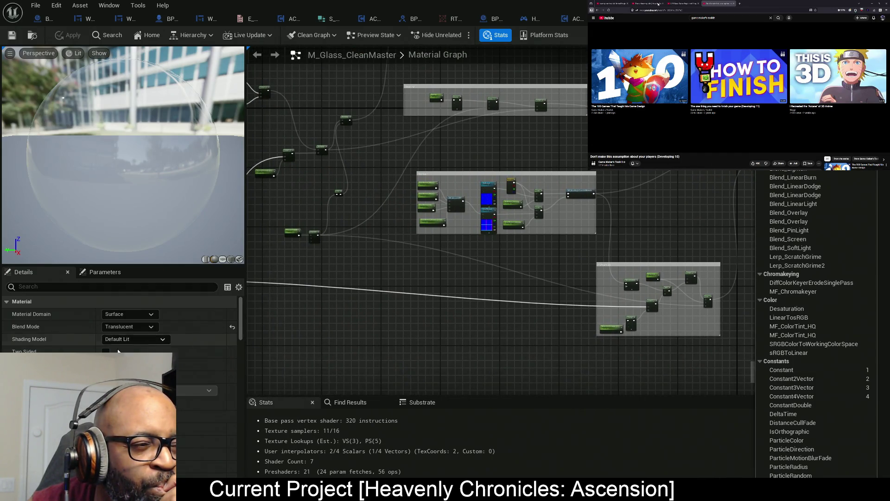
pyautogui.scroll(-2, 120, 325)
pyautogui.scroll(-3, 120, 325)
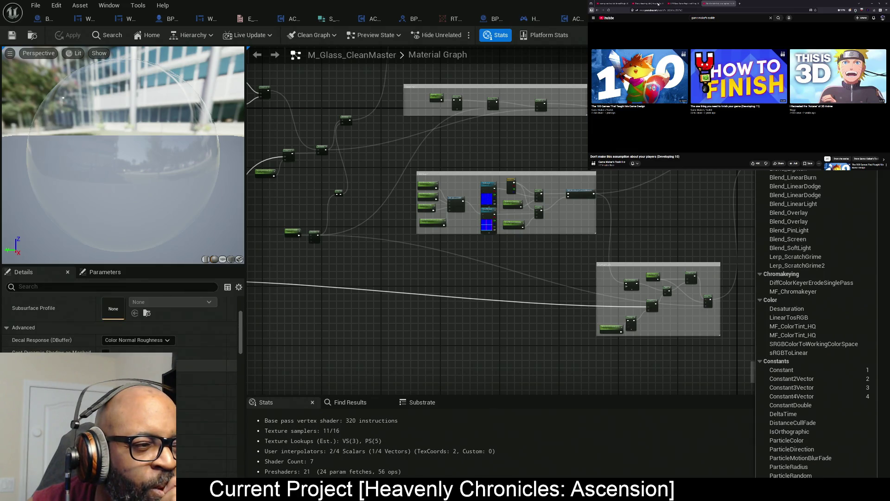
pyautogui.scroll(-2, 120, 325)
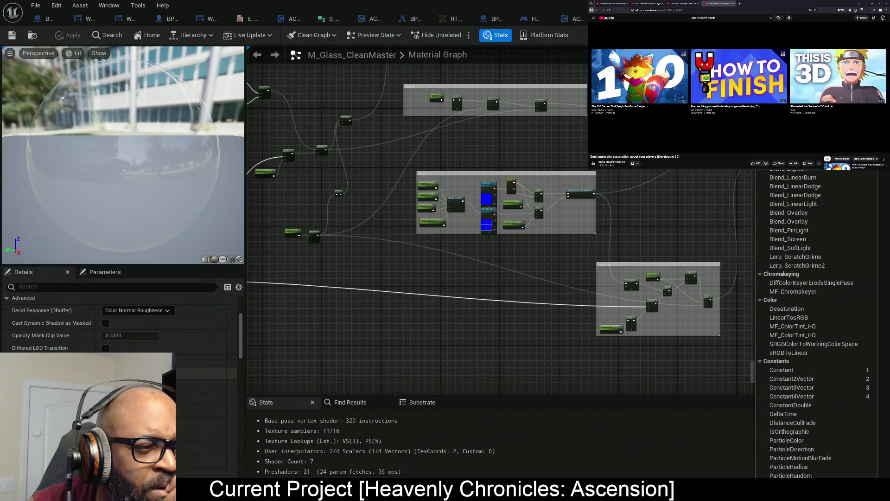
pyautogui.scroll(-3, 121, 324)
pyautogui.scroll(-3, 177, 418)
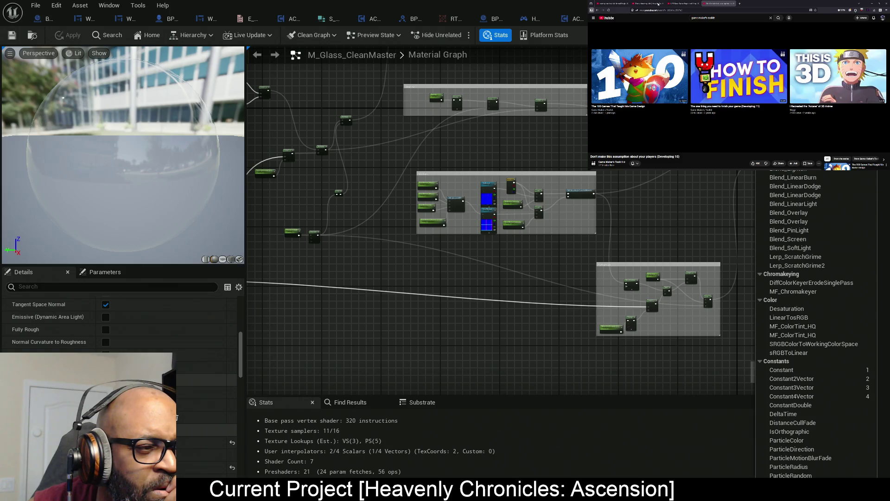
pyautogui.scroll(-3, 176, 417)
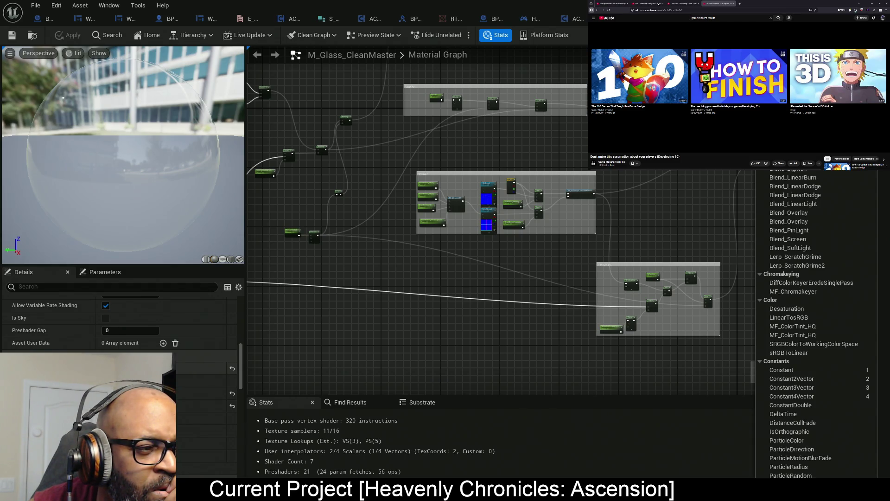
pyautogui.click(232, 368)
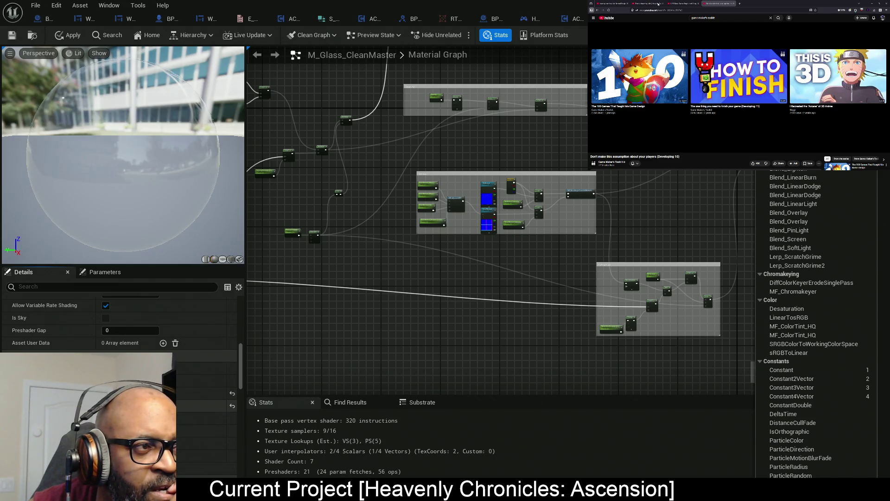
pyautogui.moveTo(468, 6)
pyautogui.mouseDown()
pyautogui.moveTo(469, 26)
pyautogui.moveTo(188, 129)
pyautogui.moveTo(564, 3)
pyautogui.mouseUp()
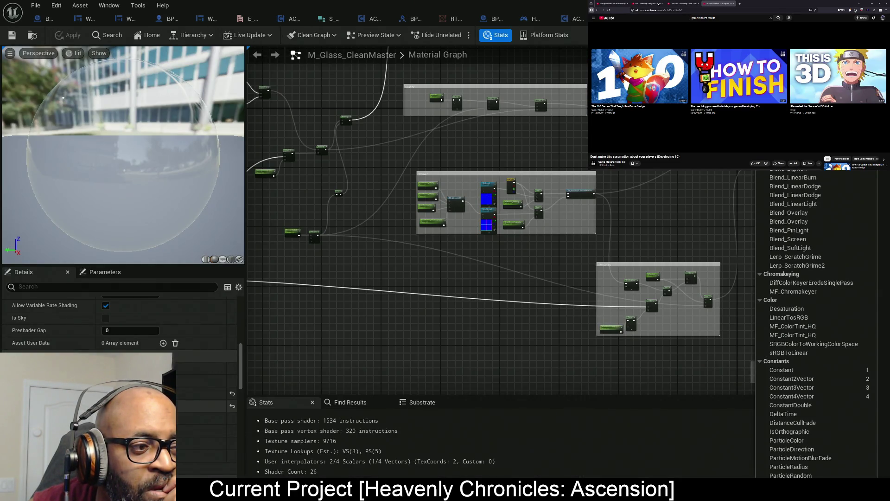
pyautogui.click(186, 402)
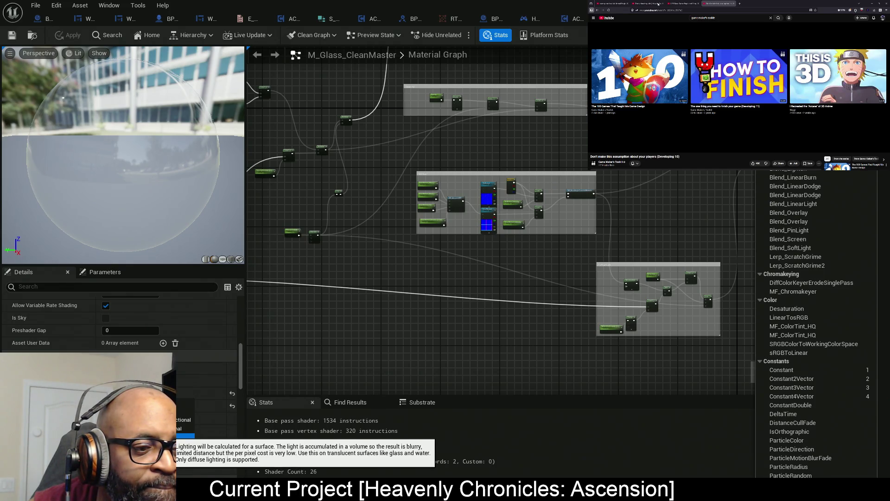
pyautogui.click(185, 435)
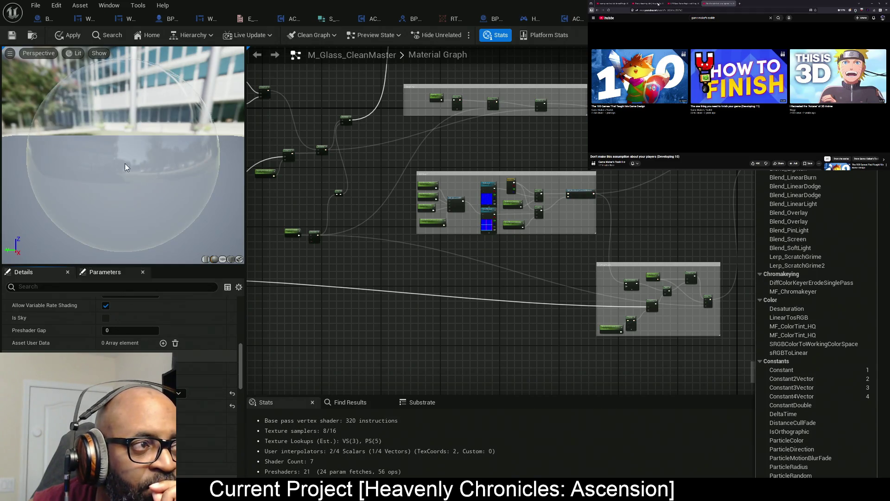
pyautogui.click(72, 36)
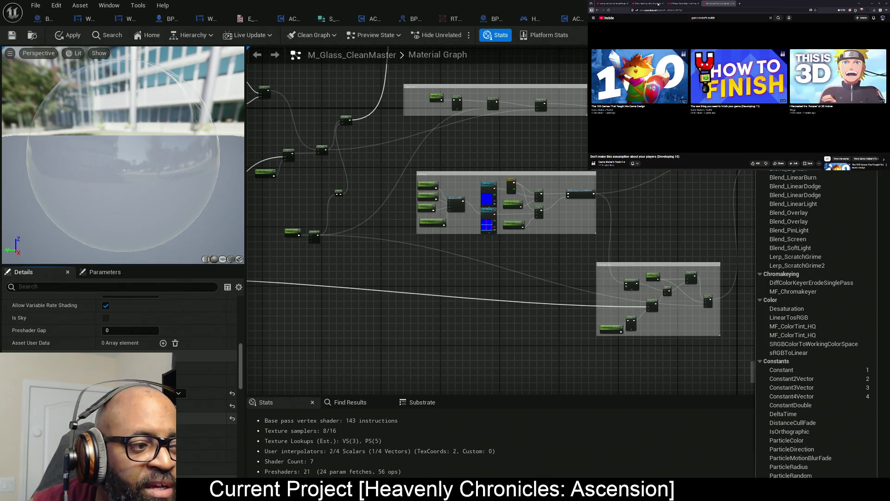
pyautogui.scroll(-2, 213, 445)
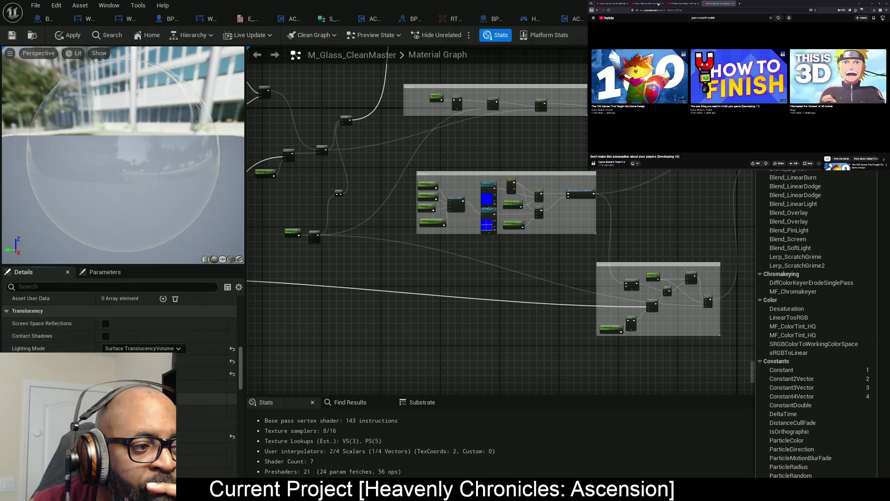
pyautogui.scroll(-3, 120, 320)
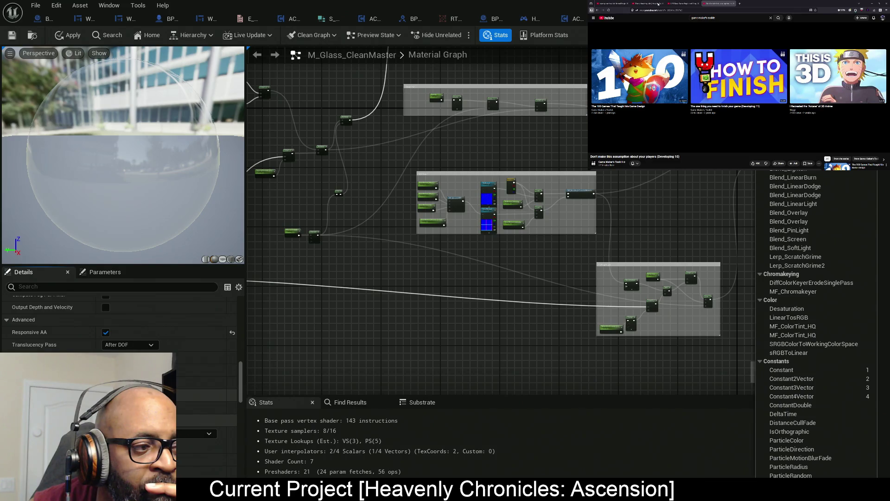
pyautogui.scroll(-3, 121, 320)
pyautogui.scroll(-2, 121, 320)
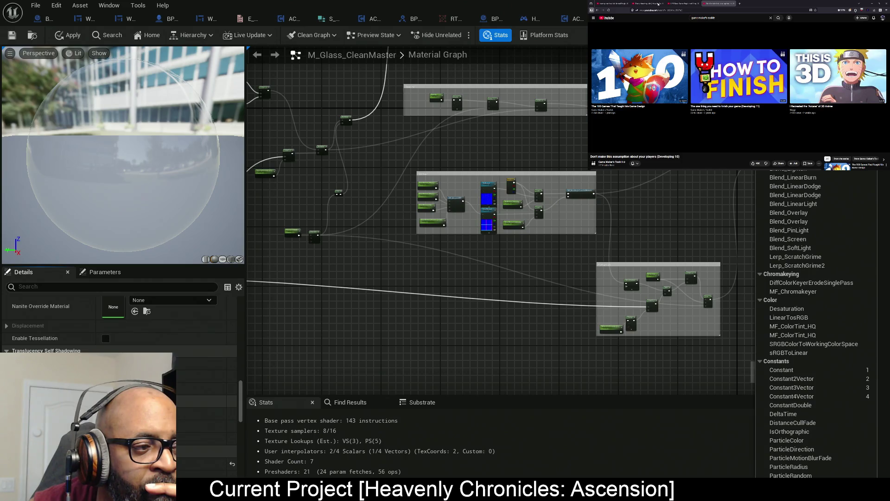
pyautogui.scroll(-3, 121, 320)
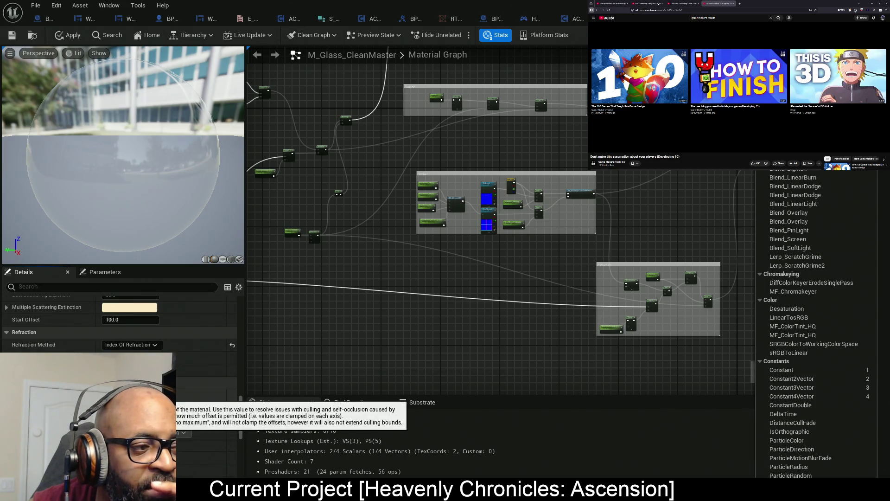
pyautogui.scroll(-5, 120, 320)
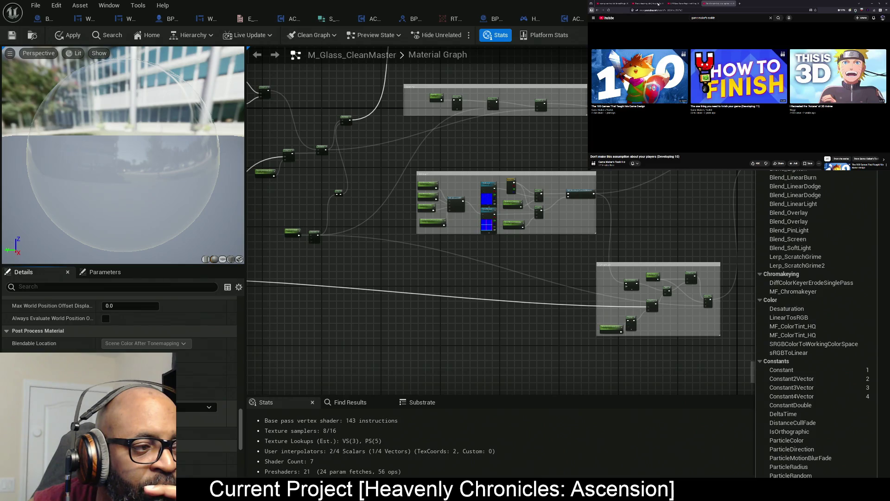
pyautogui.scroll(-3, 121, 320)
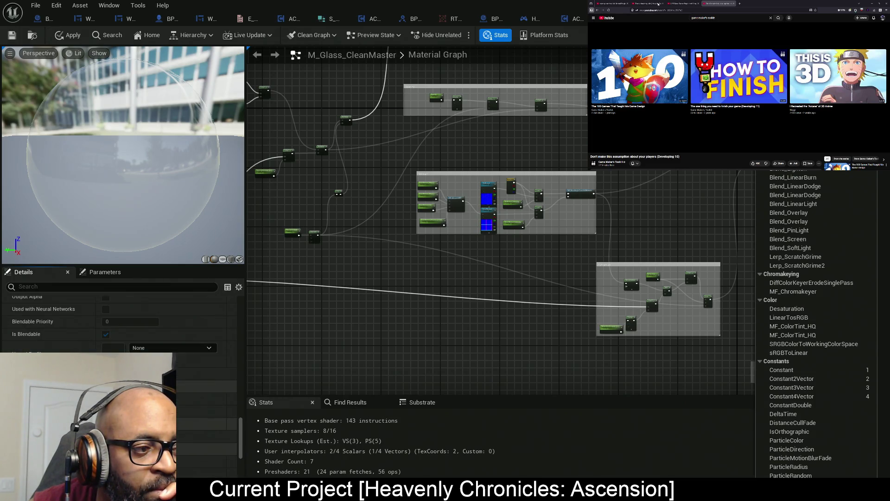
pyautogui.scroll(-3, 120, 320)
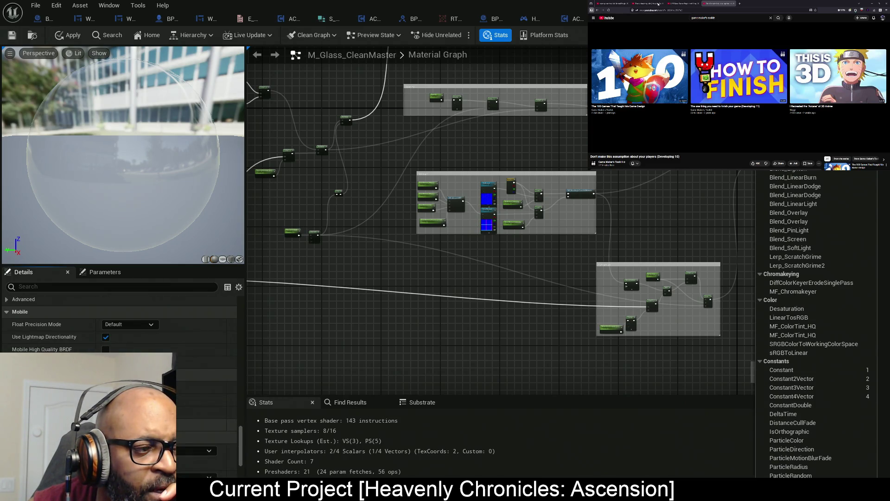
pyautogui.scroll(10, 121, 320)
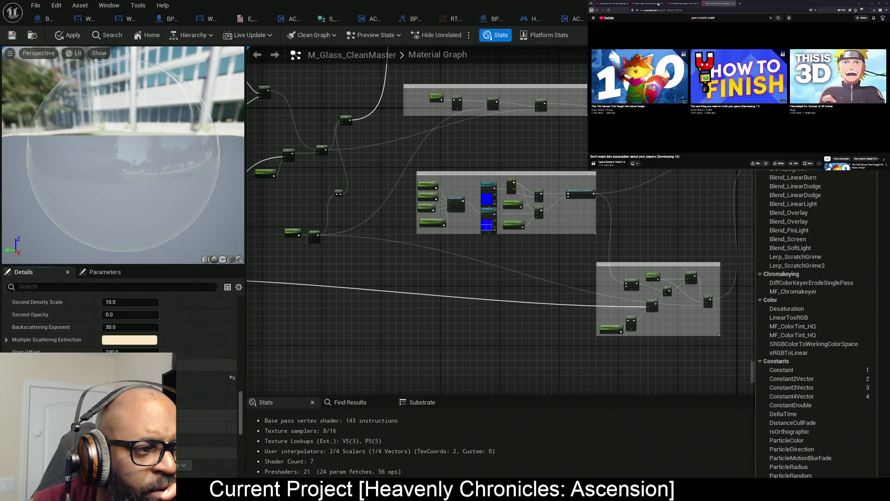
pyautogui.scroll(5, 120, 320)
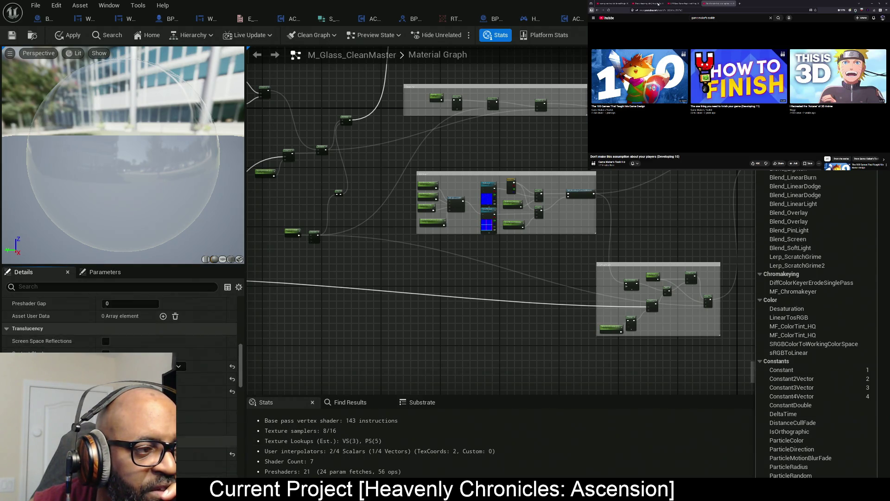
pyautogui.scroll(5, 120, 320)
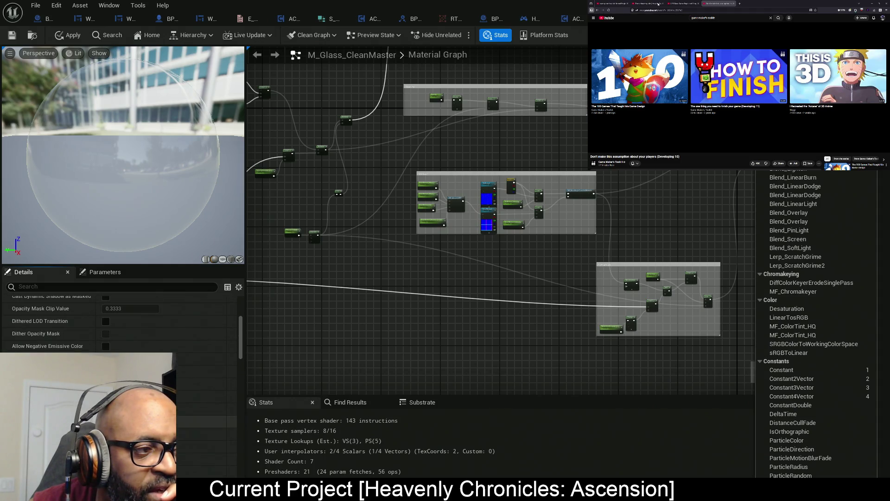
pyautogui.scroll(3, 121, 320)
pyautogui.scroll(-5, 121, 319)
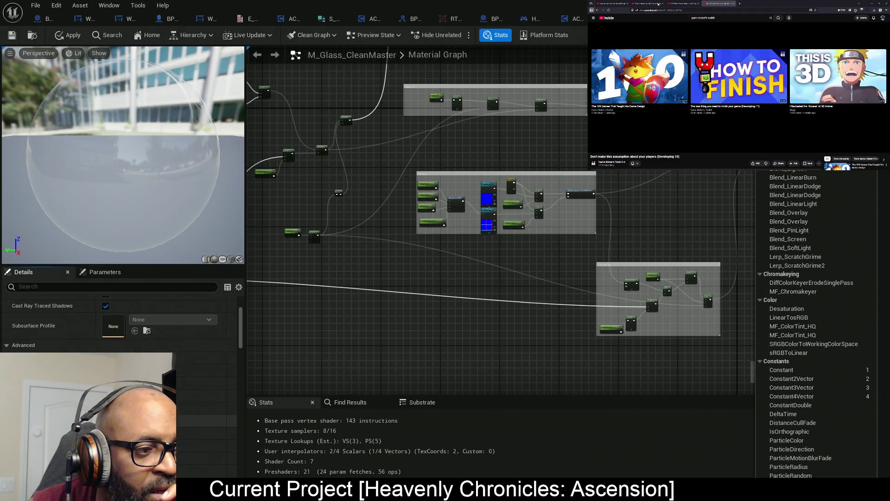
pyautogui.scroll(-5, 121, 320)
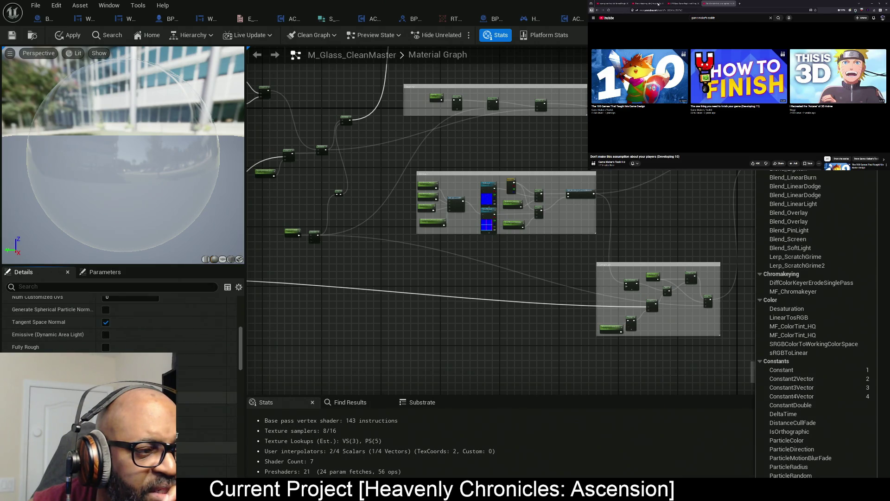
pyautogui.scroll(-3, 121, 320)
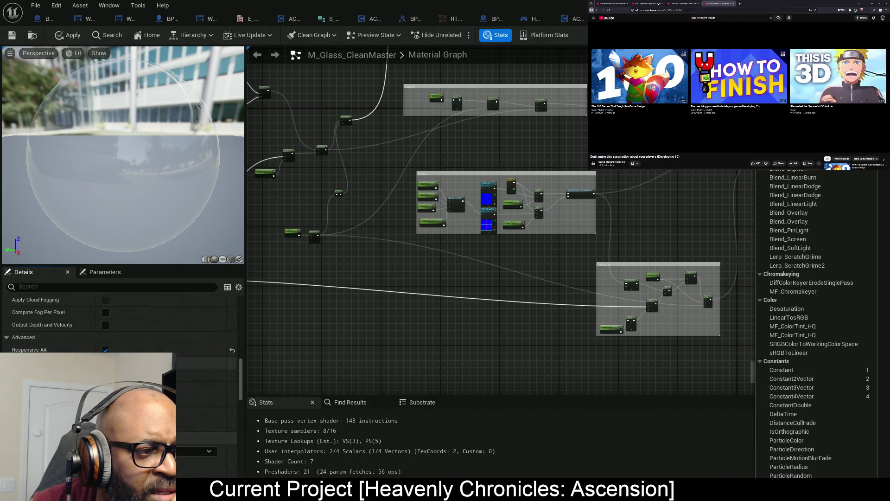
pyautogui.scroll(-3, 120, 324)
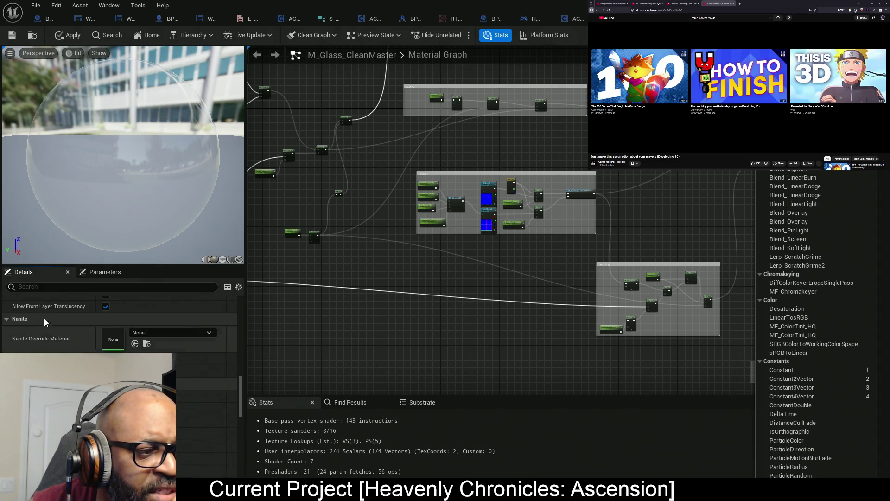
pyautogui.scroll(-2, 120, 324)
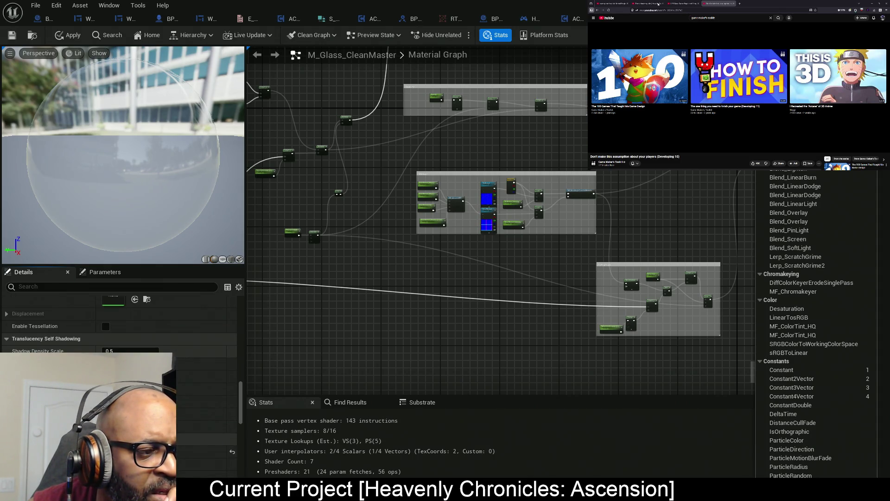
pyautogui.scroll(-2, 120, 324)
pyautogui.scroll(-2, 121, 324)
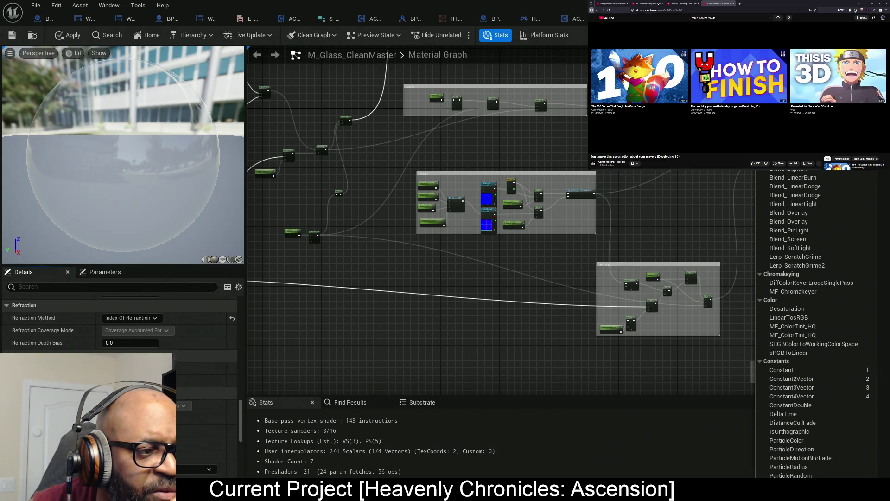
pyautogui.scroll(-2, 120, 324)
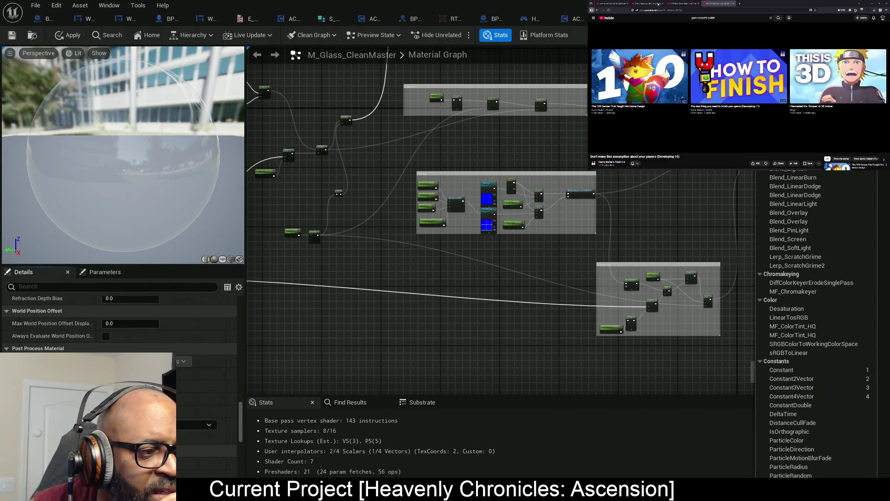
pyautogui.scroll(-2, 121, 325)
pyautogui.scroll(-3, 48, 352)
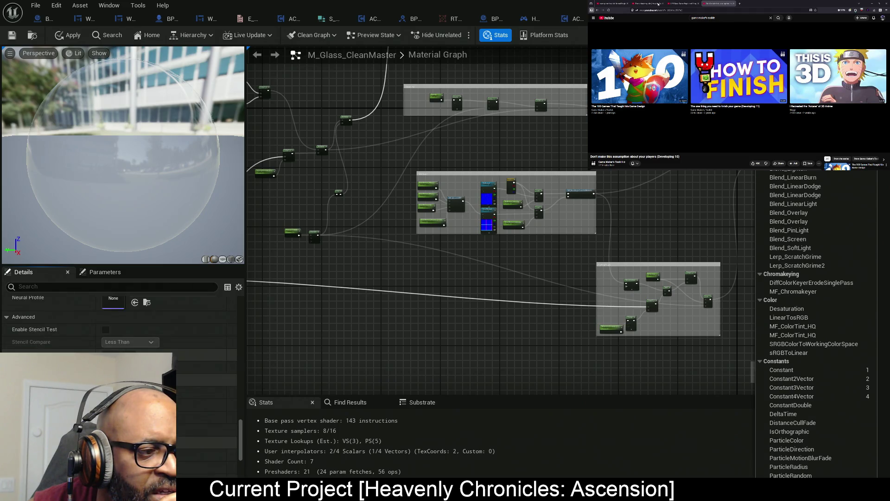
pyautogui.scroll(-2, 47, 352)
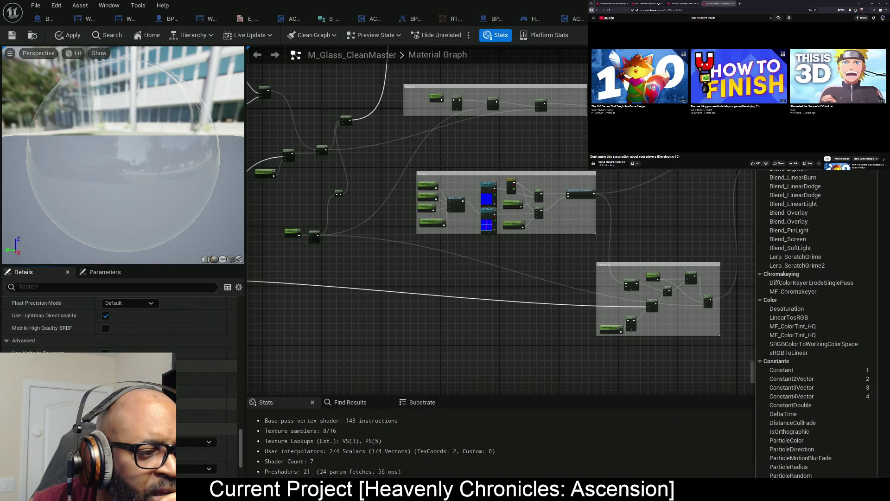
pyautogui.scroll(-3, 116, 403)
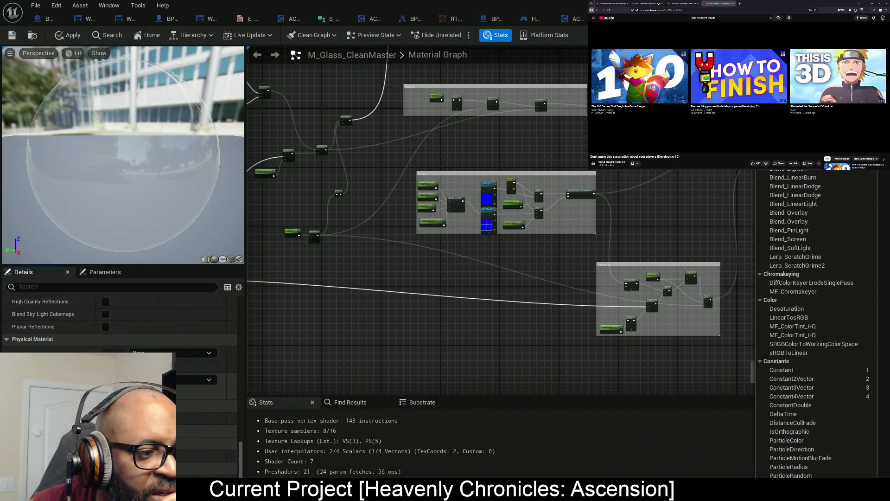
pyautogui.scroll(-5, 204, 417)
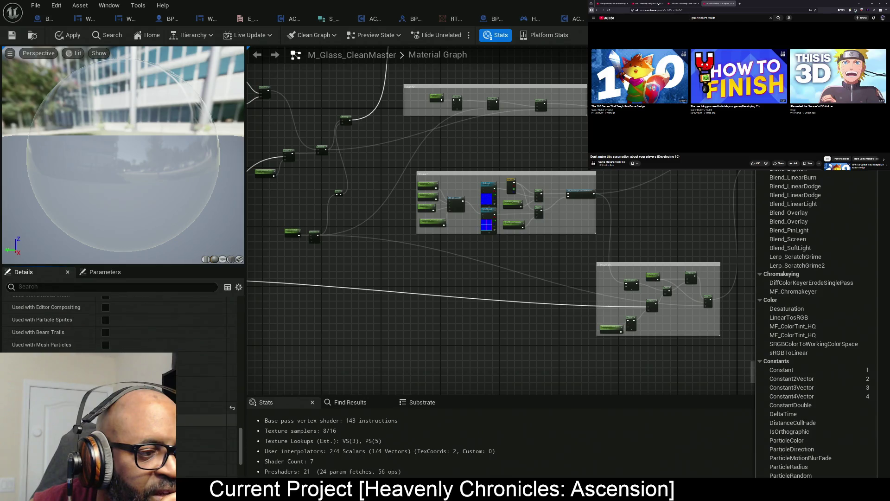
pyautogui.scroll(-2, 204, 399)
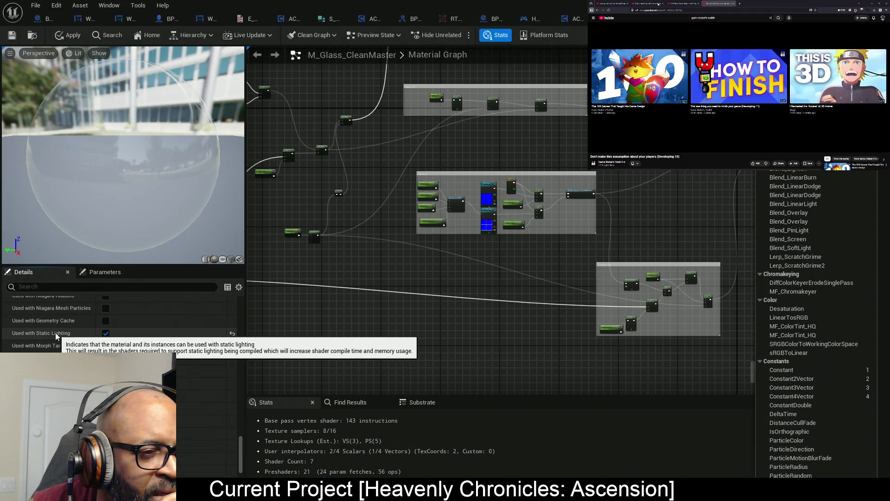
pyautogui.scroll(-3, 55, 334)
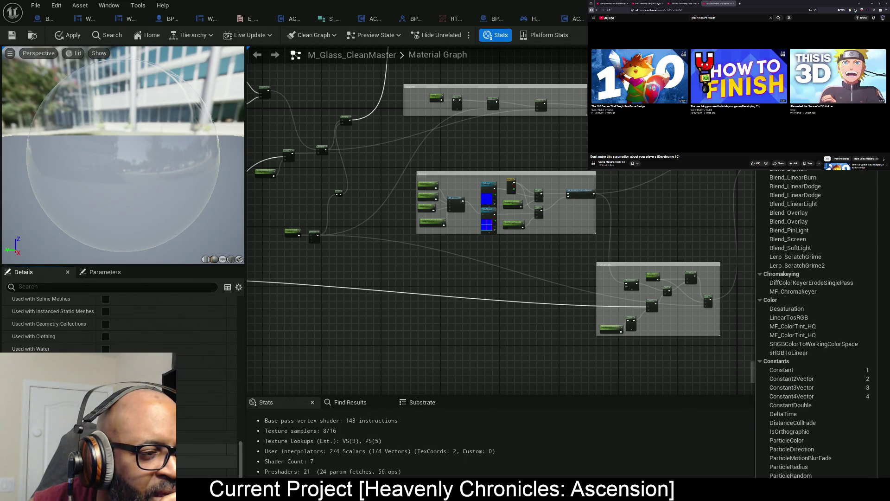
pyautogui.scroll(-2, 54, 324)
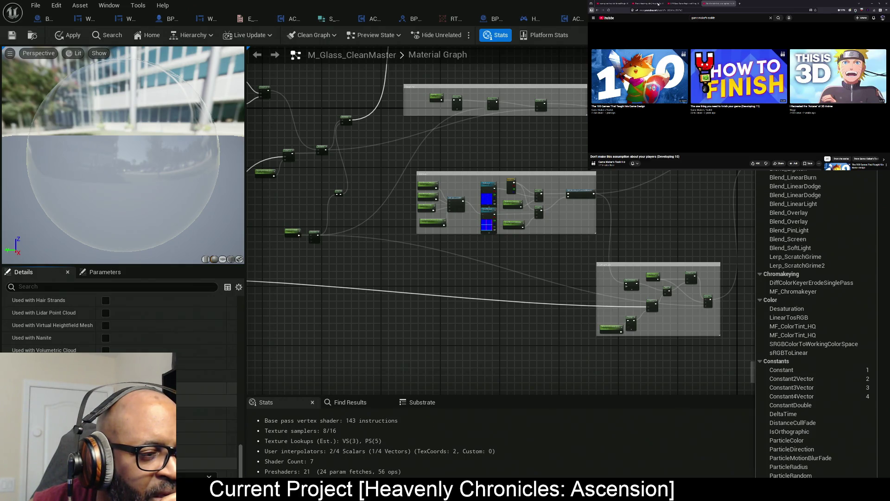
pyautogui.scroll(-2, 55, 324)
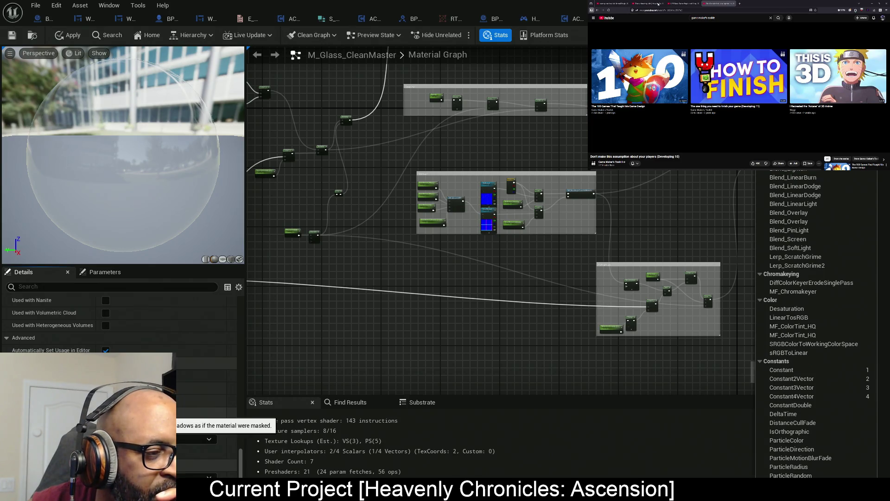
pyautogui.scroll(-5, 120, 320)
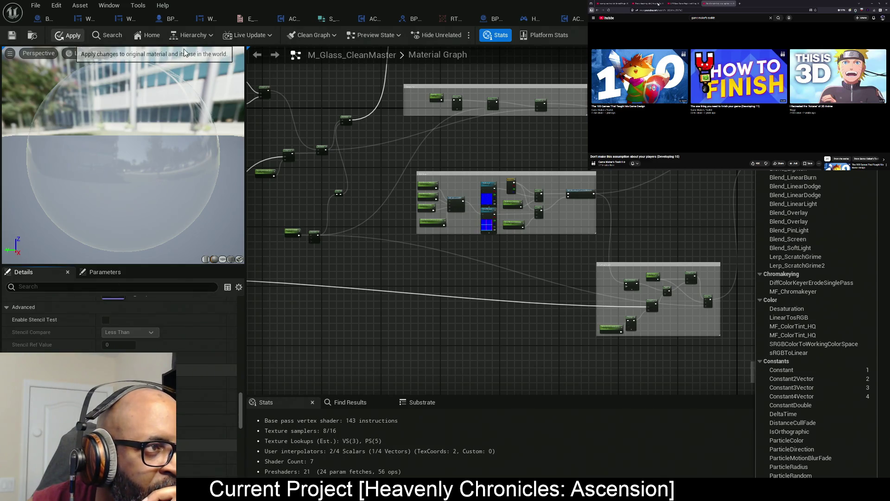
# Apply the M_Glass_CleanMaster changes and enable Refraction at 1.1 on the glass material instance
pyautogui.click(70, 36)
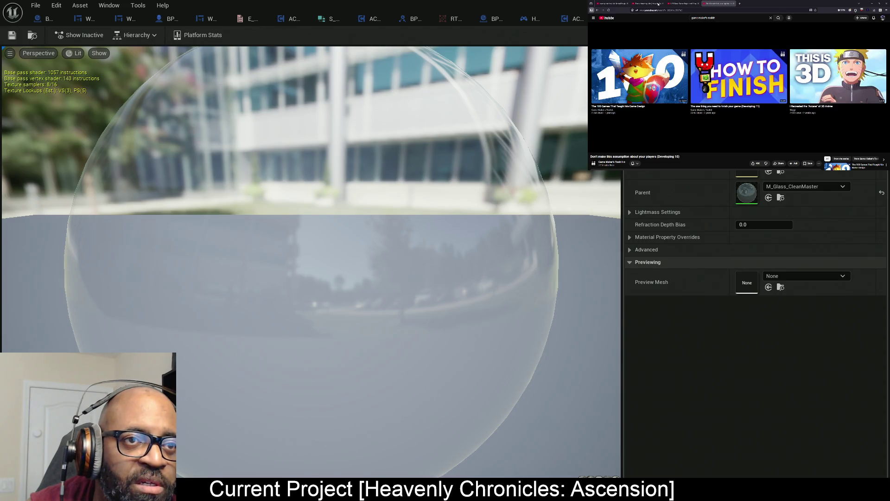
pyautogui.scroll(3, 695, 278)
pyautogui.click(646, 211)
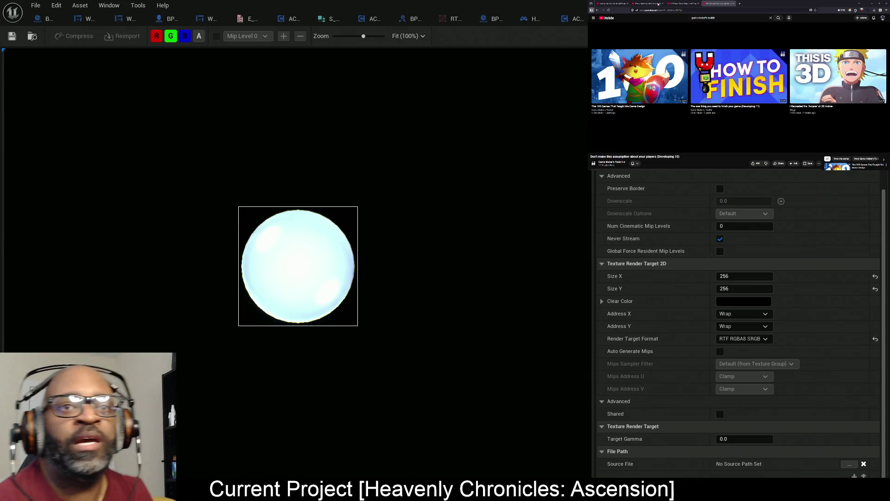
# Switch to the glass material instance and back, then undock the render target editor as a floating window
pyautogui.hotkey('ctrl', 'Tab')
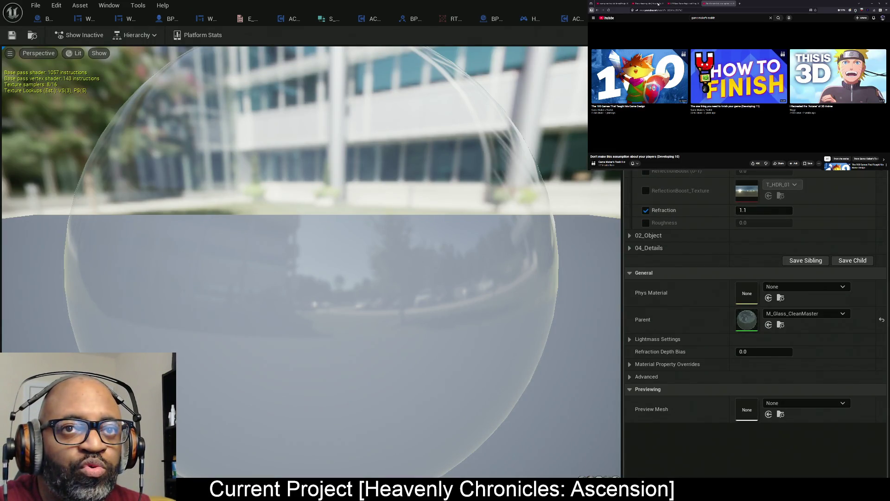
pyautogui.hotkey('ctrl', 'Tab')
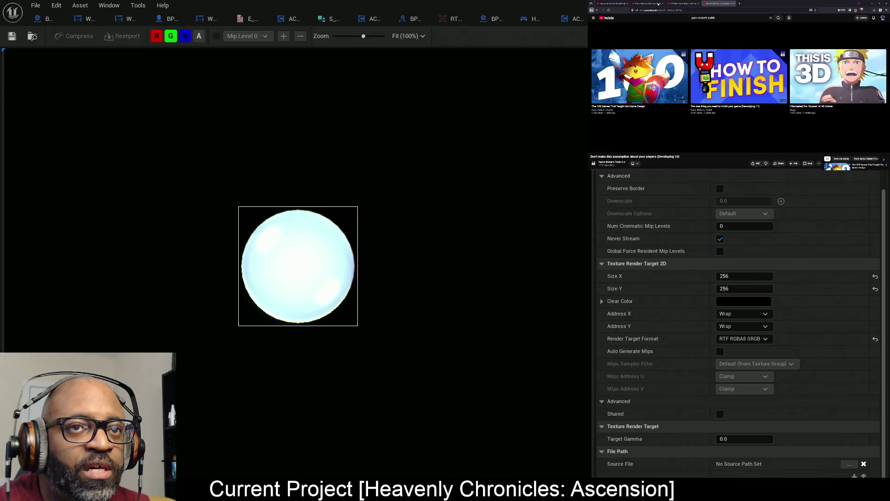
pyautogui.moveTo(185, 6)
pyautogui.mouseDown()
pyautogui.moveTo(97, 73)
pyautogui.moveTo(80, 74)
pyautogui.mouseUp()
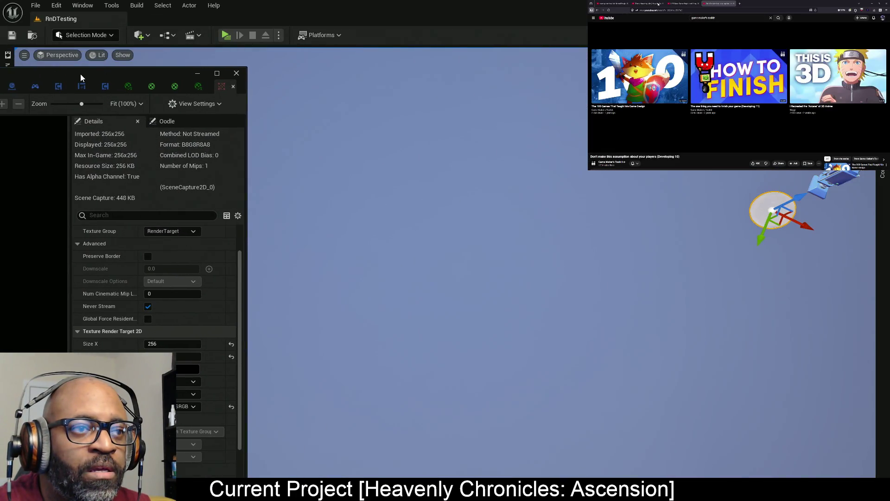
# Dock the render target's Details and Oodle panels to the sidebar
pyautogui.click(69, 58)
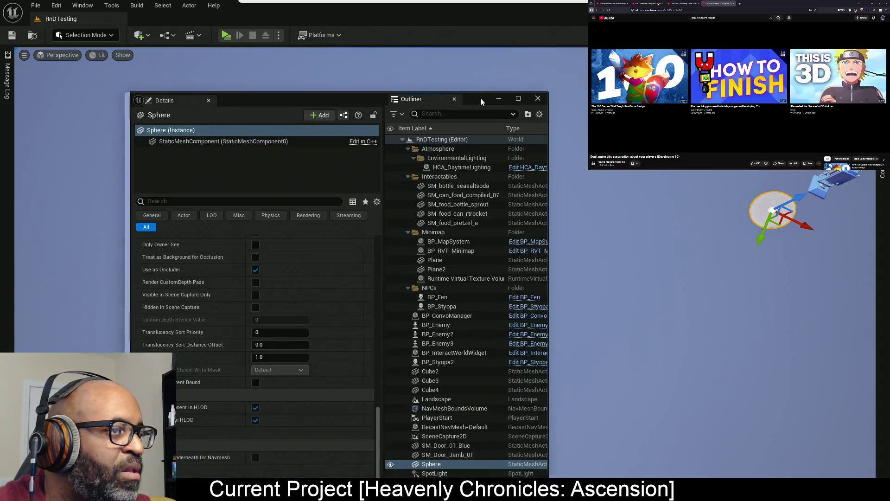
pyautogui.moveTo(481, 99); pyautogui.dragTo(642, 42)
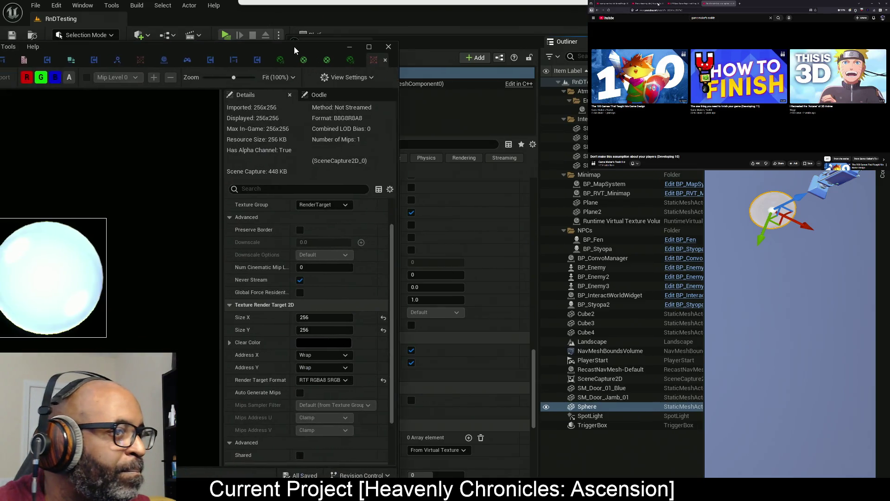
pyautogui.moveTo(294, 46); pyautogui.dragTo(331, 51)
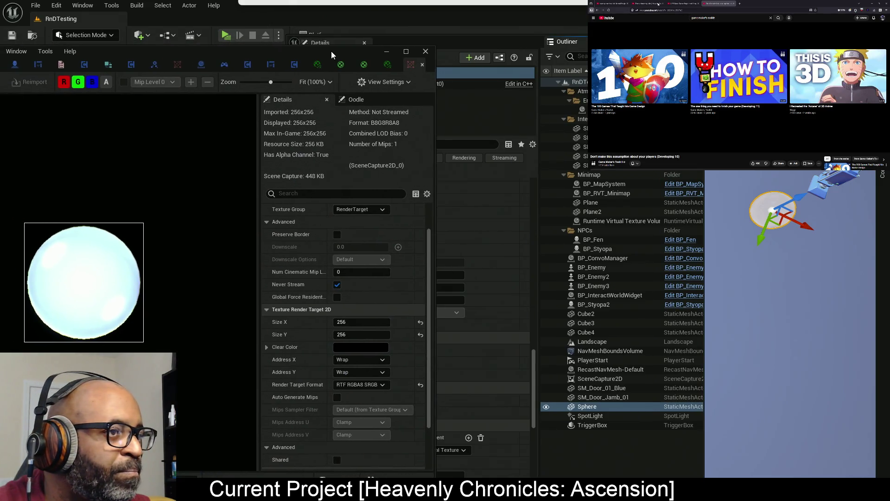
pyautogui.rightClick(294, 102)
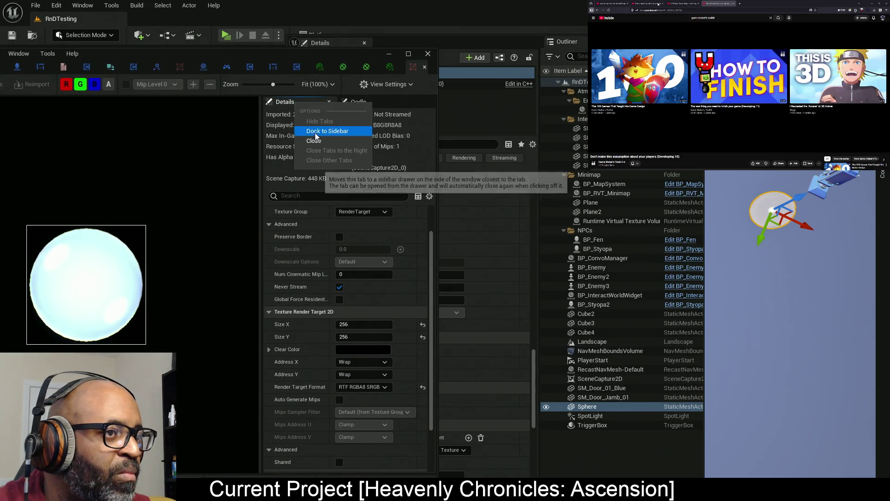
pyautogui.click(319, 132)
pyautogui.rightClick(302, 103)
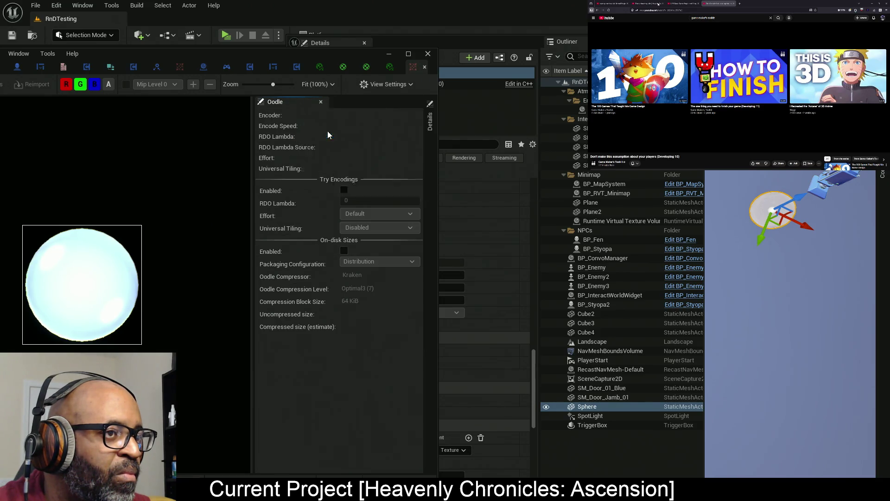
pyautogui.click(330, 133)
# Reposition the floating texture window and select SceneCapture2D in the Outliner
pyautogui.moveTo(287, 61)
pyautogui.mouseDown()
pyautogui.moveTo(344, 45)
pyautogui.moveTo(334, 55)
pyautogui.mouseUp()
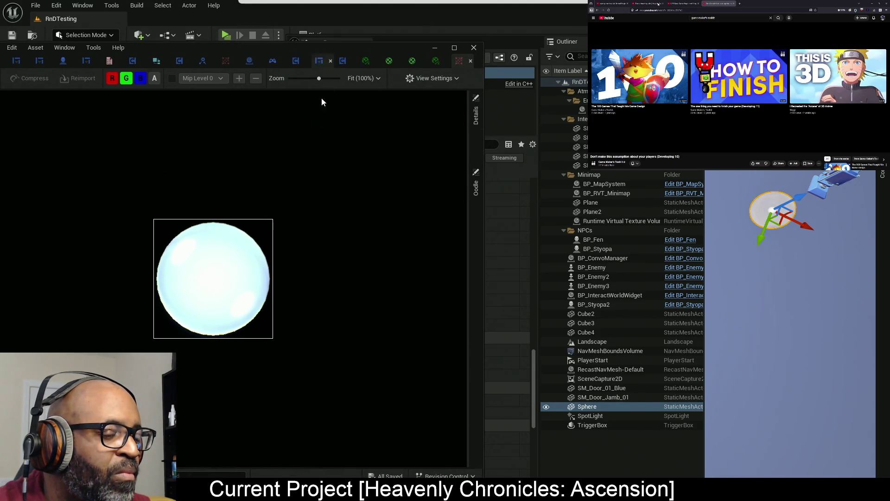
pyautogui.scroll(3, 322, 253)
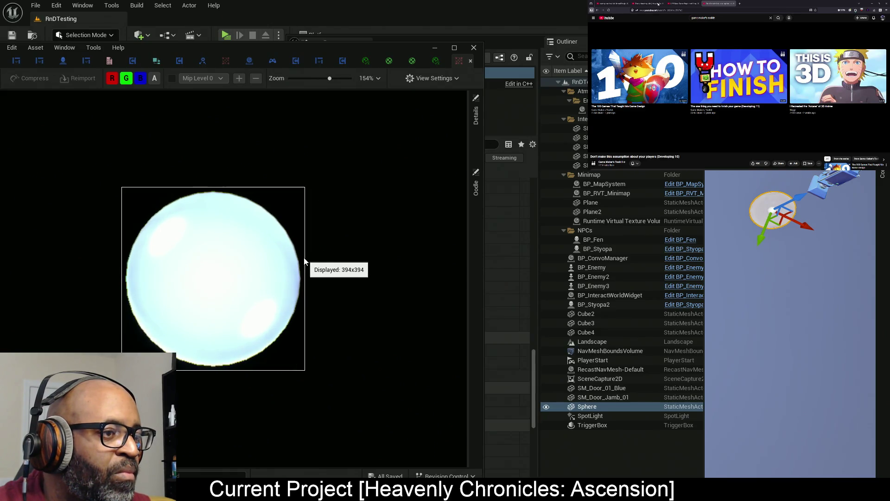
pyautogui.scroll(-2, 346, 218)
pyautogui.moveTo(369, 50)
pyautogui.mouseDown()
pyautogui.moveTo(271, 55)
pyautogui.moveTo(299, 59)
pyautogui.mouseUp()
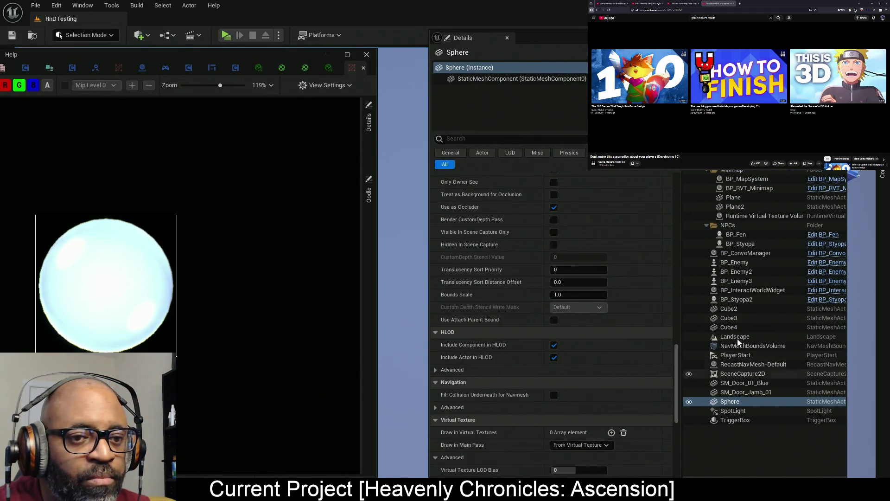
pyautogui.click(747, 374)
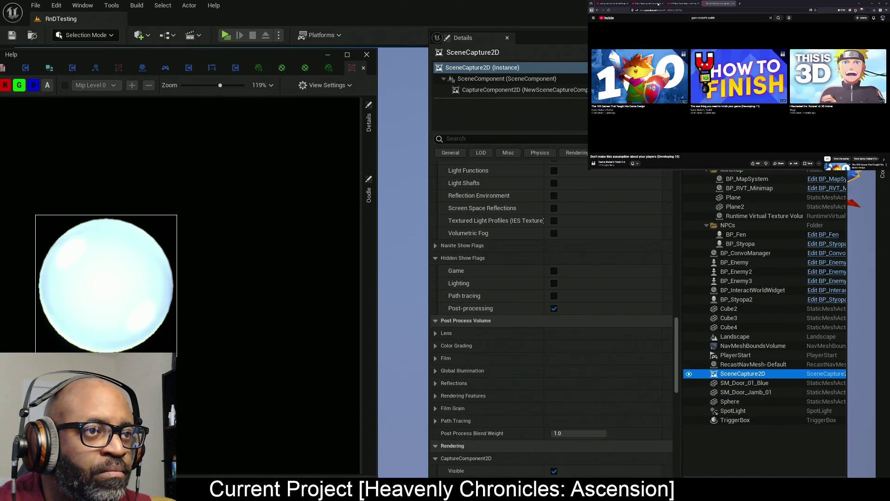
# Test Distance Field Ambient Occlusion on the capture, then check its Post-processing show flag
pyautogui.moveTo(274, 55); pyautogui.dragTo(323, 51)
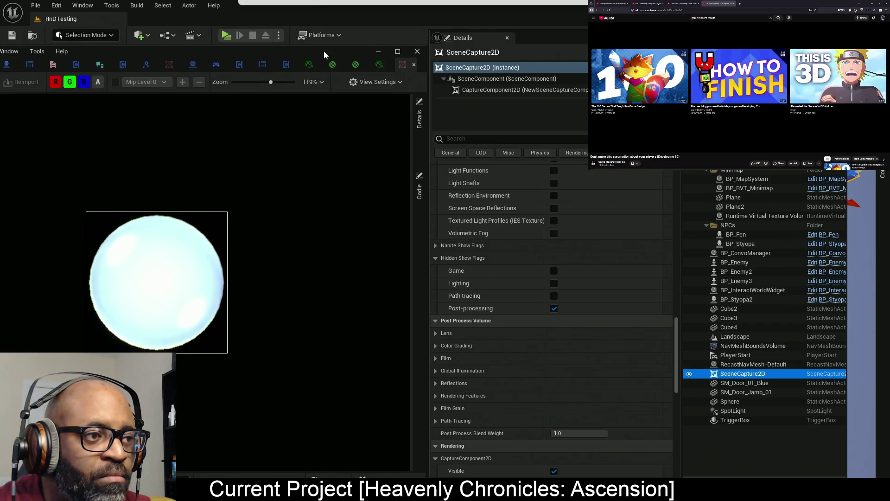
pyautogui.click(554, 286)
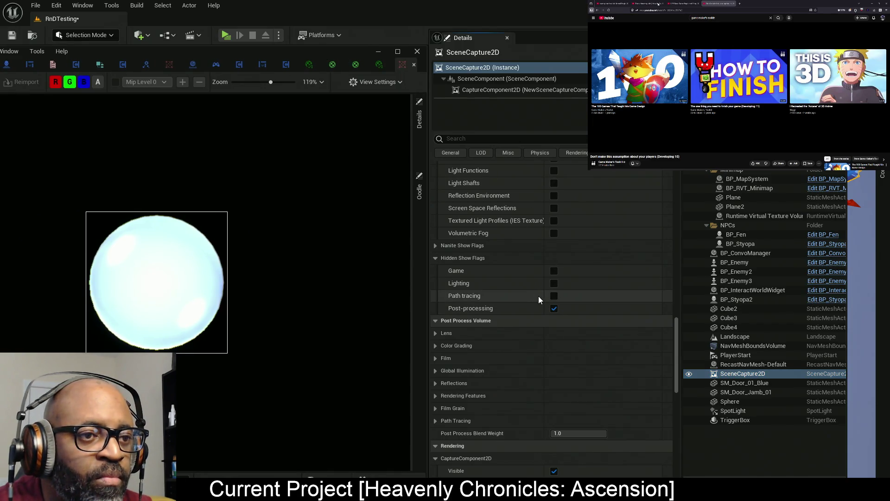
pyautogui.scroll(2, 540, 291)
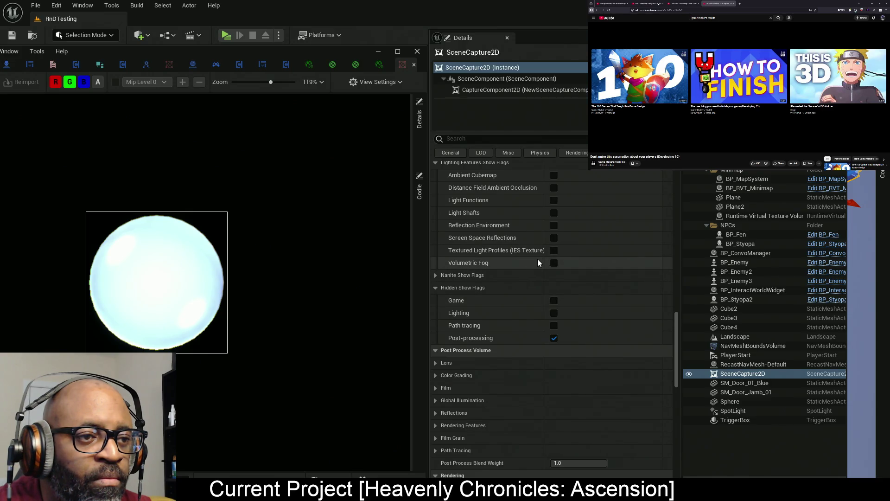
pyautogui.scroll(4, 539, 260)
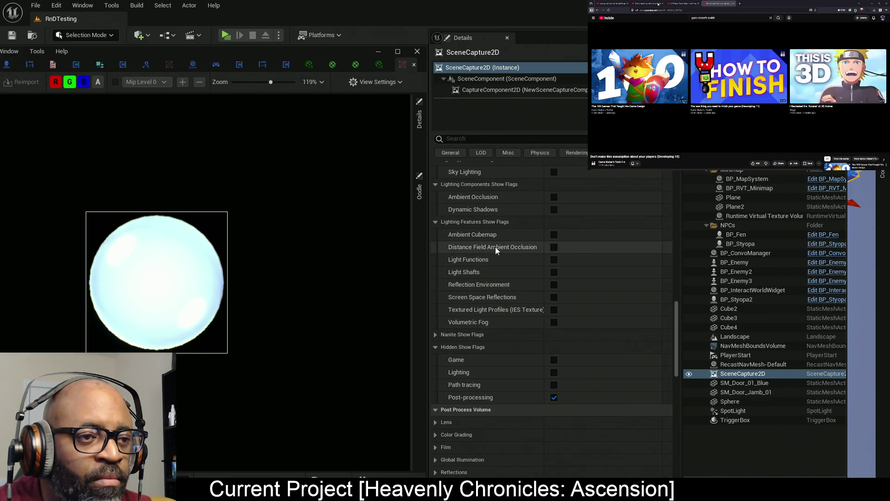
pyautogui.click(554, 247)
pyautogui.click(554, 235)
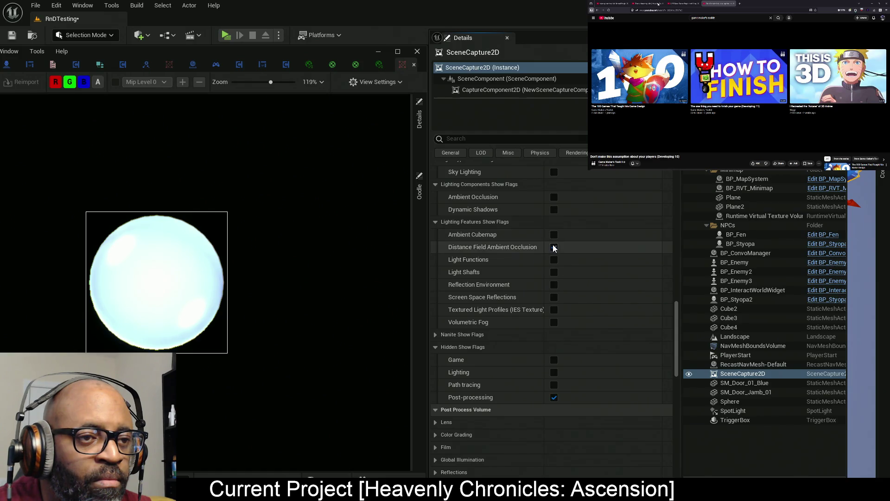
pyautogui.click(553, 247)
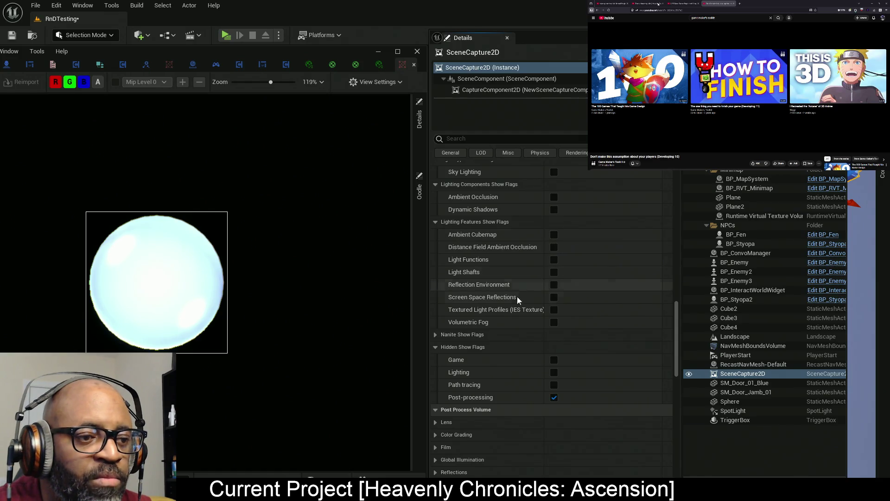
pyautogui.click(555, 397)
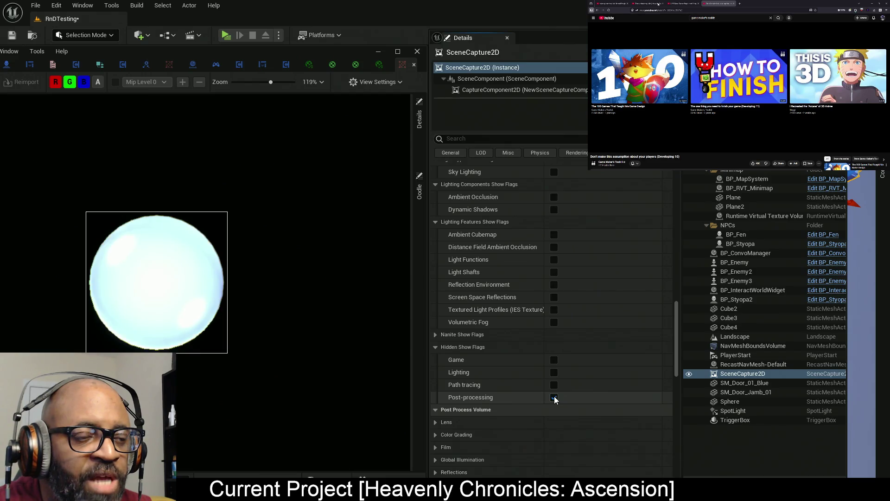
pyautogui.scroll(-8, 477, 357)
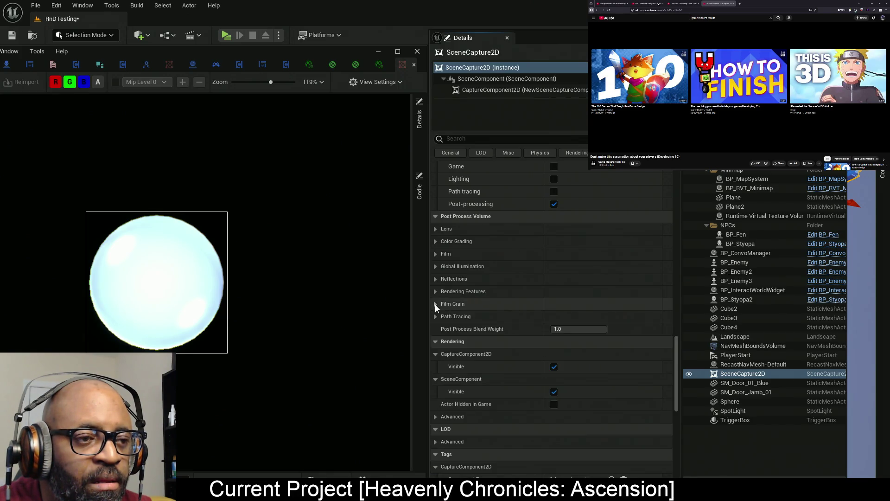
# Override the Translucency Type under Rendering Features and set it to Ray Tracing
pyautogui.click(436, 291)
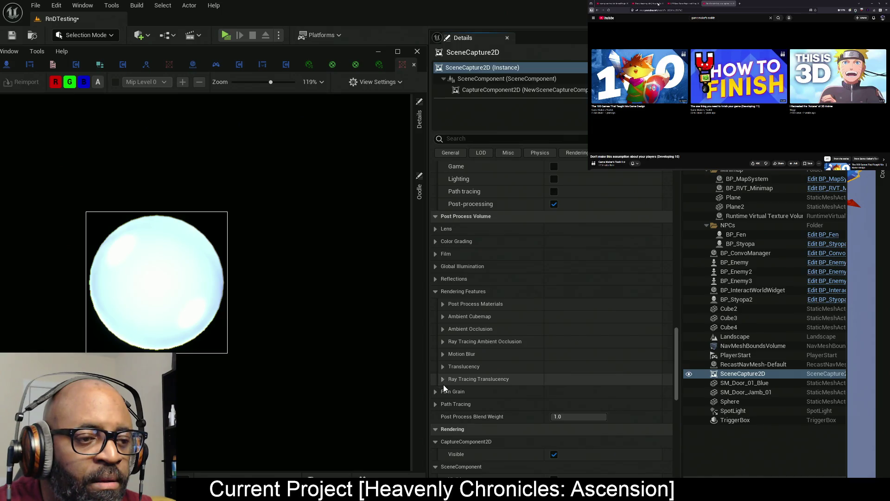
pyautogui.click(443, 367)
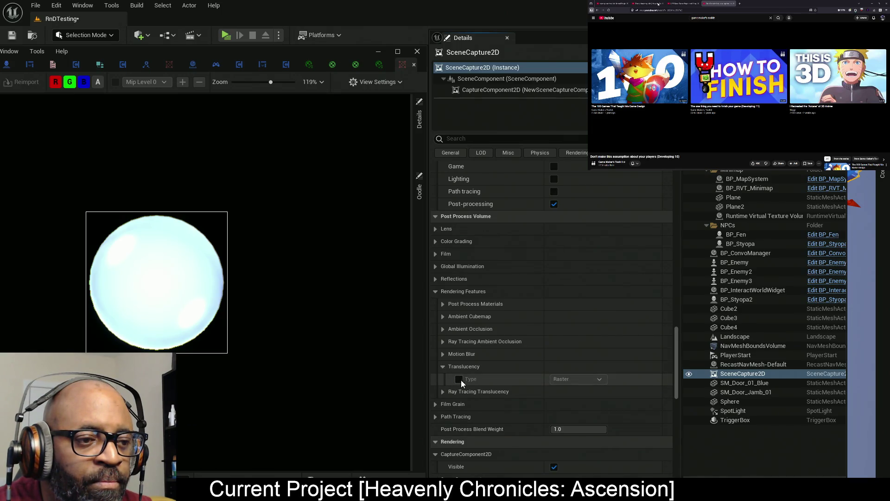
pyautogui.click(459, 380)
pyautogui.click(578, 378)
pyautogui.click(588, 398)
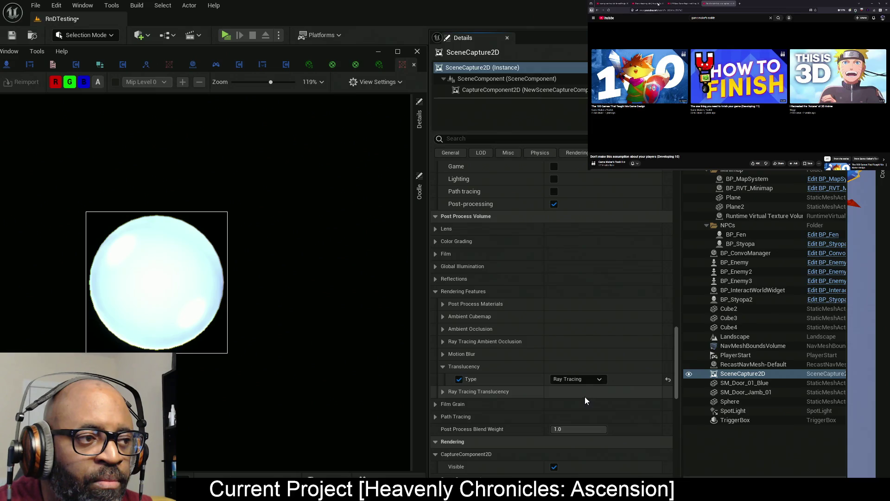
# Override refraction, shadows, samples per pixel, max refraction rays and max roughness for ray-traced translucency
pyautogui.click(446, 394)
pyautogui.scroll(-2, 474, 399)
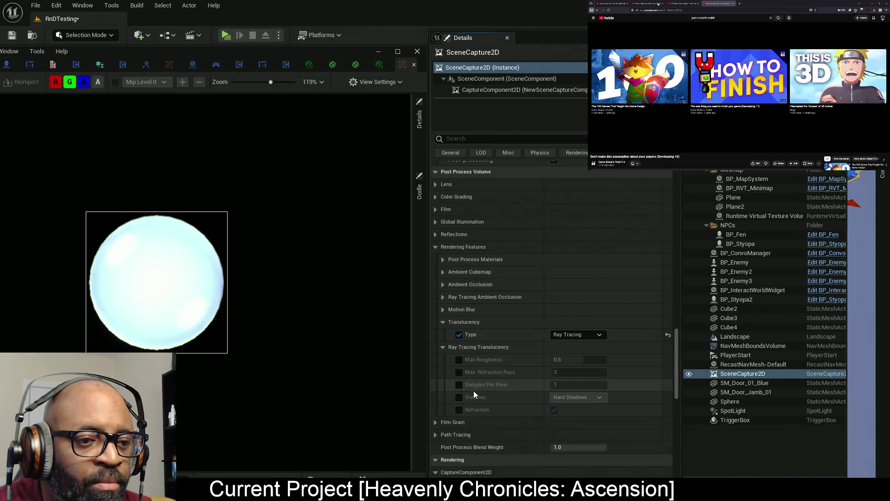
pyautogui.click(459, 409)
pyautogui.click(459, 396)
pyautogui.click(459, 385)
pyautogui.click(460, 372)
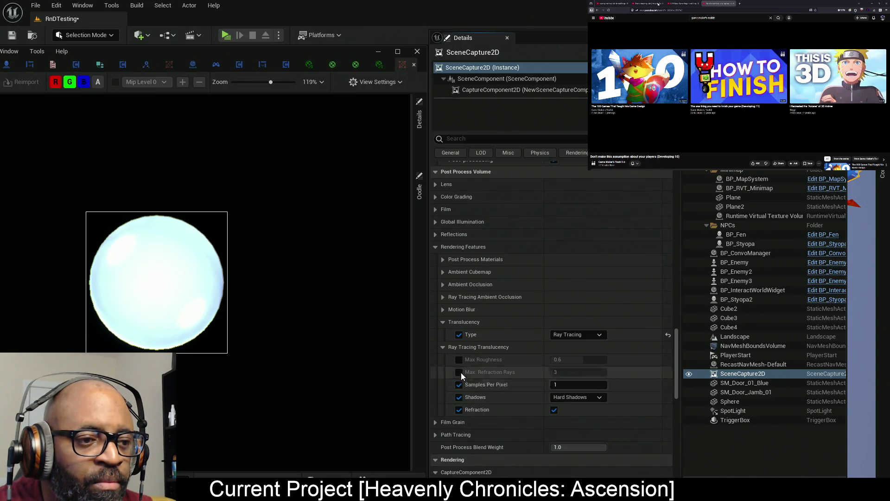
pyautogui.click(459, 359)
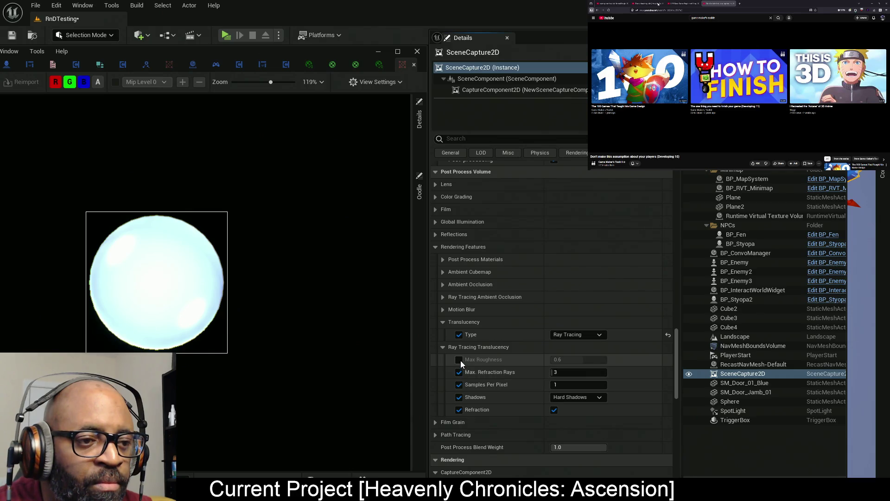
# Try Area Shadows and Disabled for translucency shadows, returning to Hard Shadows
pyautogui.click(582, 399)
pyautogui.click(575, 421)
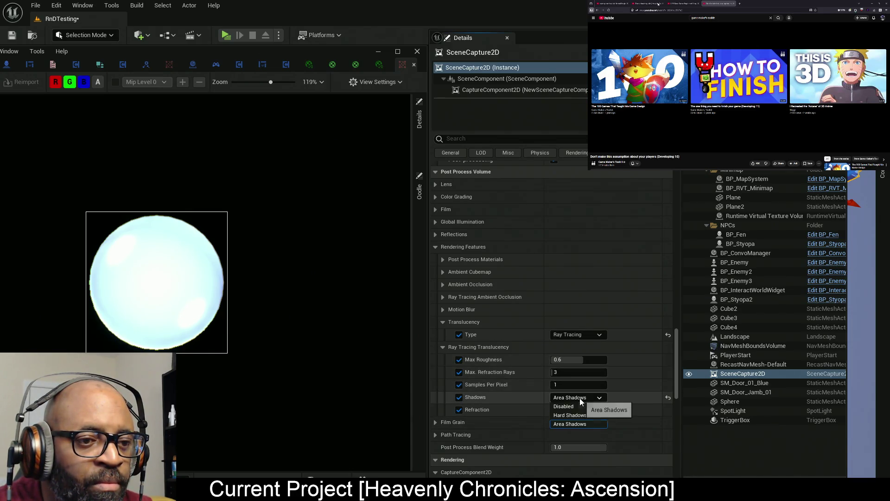
pyautogui.click(579, 397)
pyautogui.click(574, 407)
pyautogui.click(577, 397)
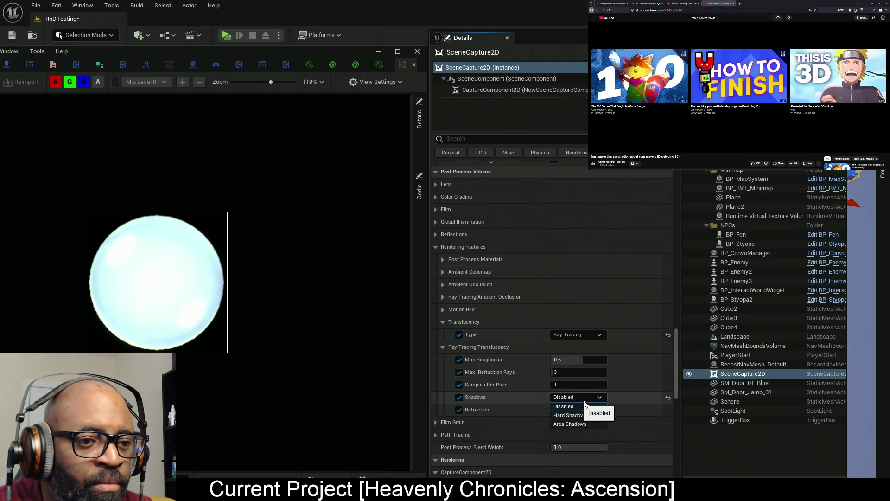
pyautogui.click(571, 415)
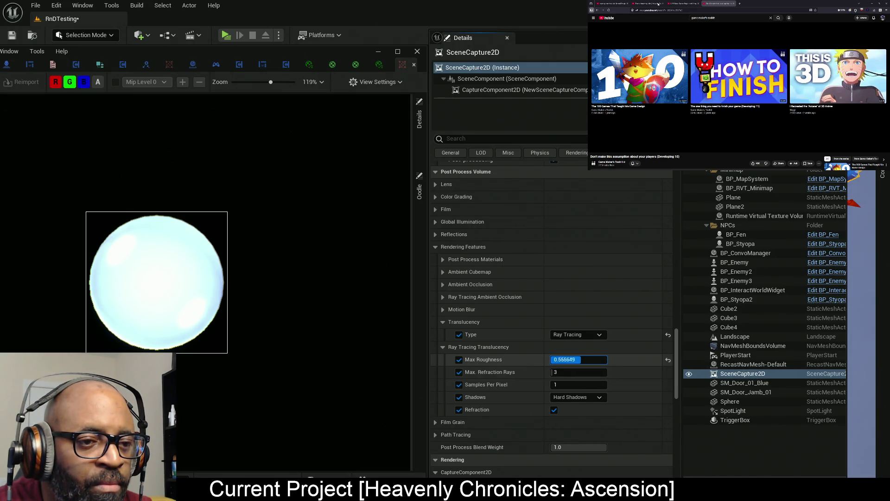
# Lower max roughness, then clear all five ray-traced translucency overrides
pyautogui.moveTo(578, 360); pyautogui.dragTo(535, 365)
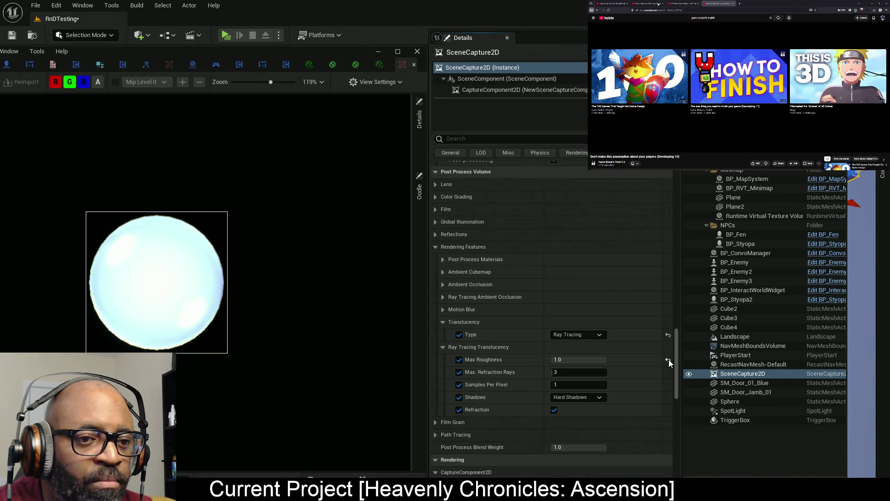
pyautogui.click(458, 360)
pyautogui.click(459, 372)
pyautogui.click(459, 384)
pyautogui.click(459, 397)
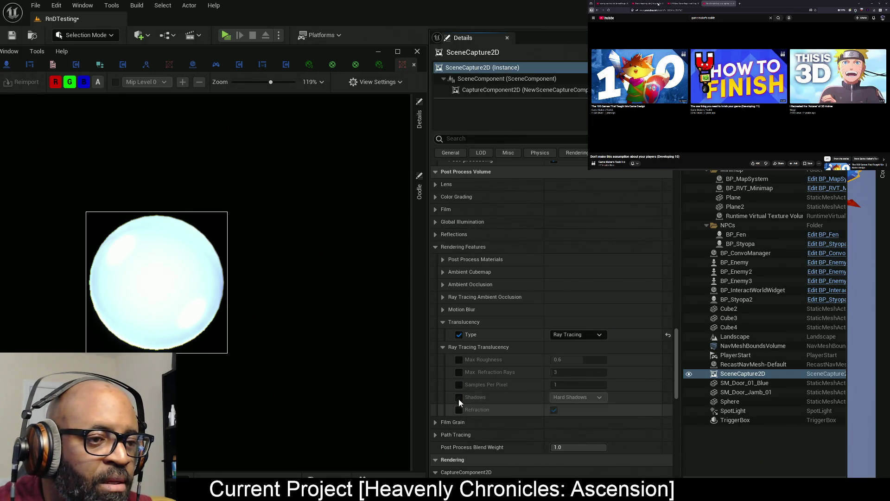
pyautogui.click(459, 409)
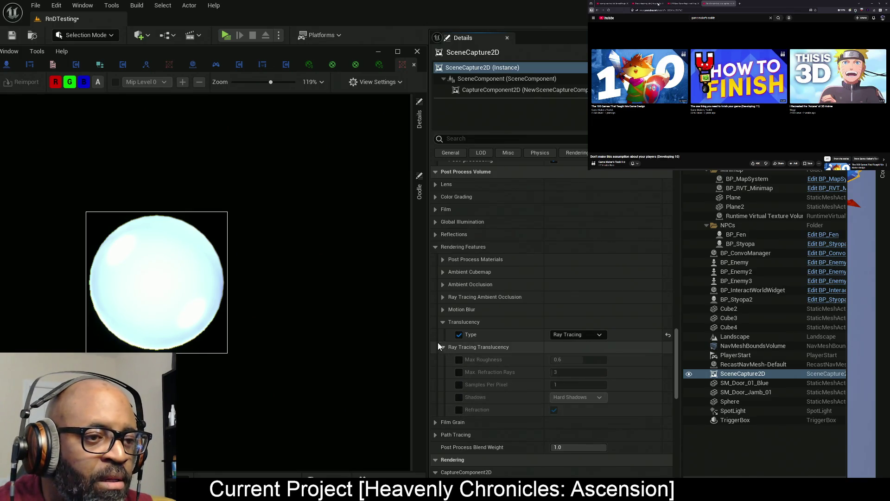
pyautogui.click(441, 297)
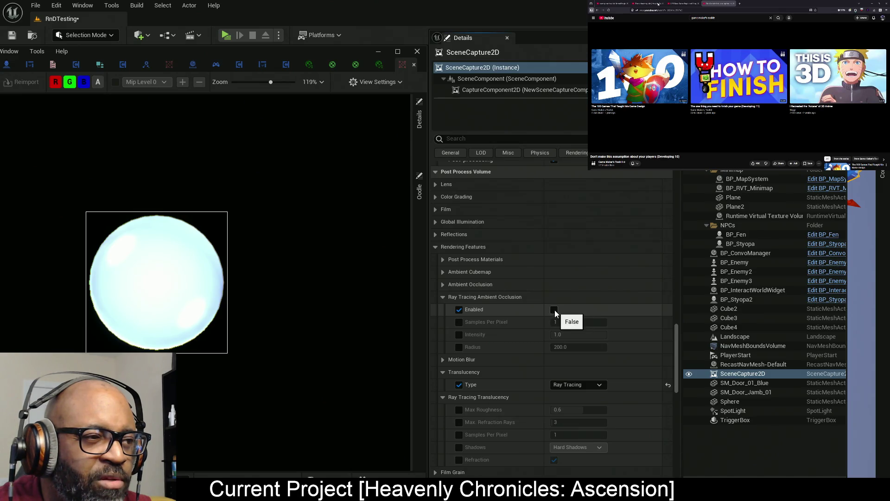
pyautogui.click(459, 347)
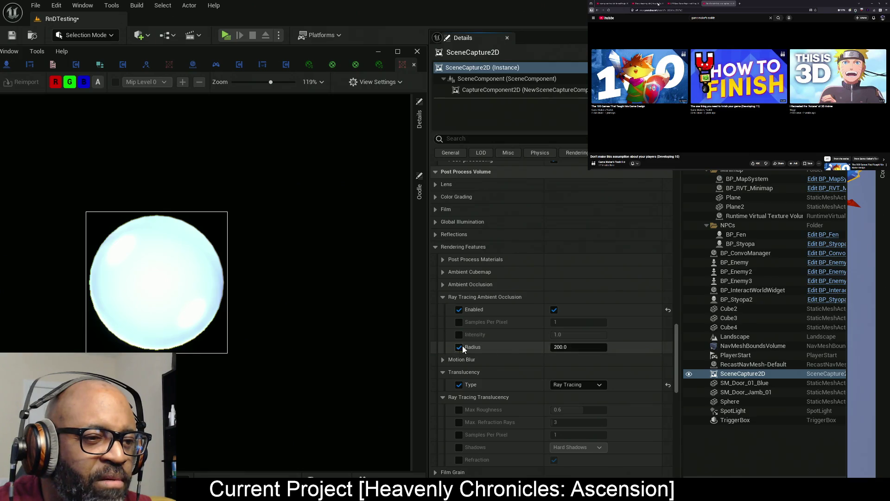
pyautogui.click(571, 347)
pyautogui.write('10000')
pyautogui.press('Return')
pyautogui.write('0.0')
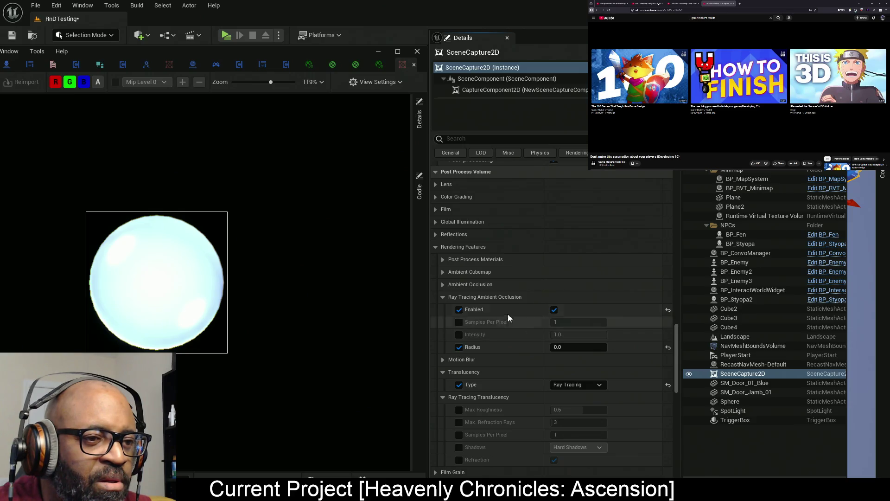
pyautogui.click(554, 309)
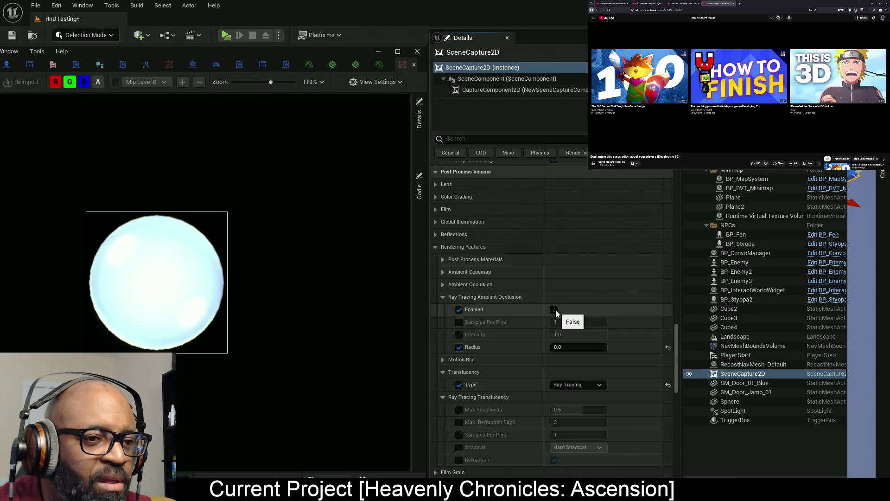
pyautogui.click(669, 347)
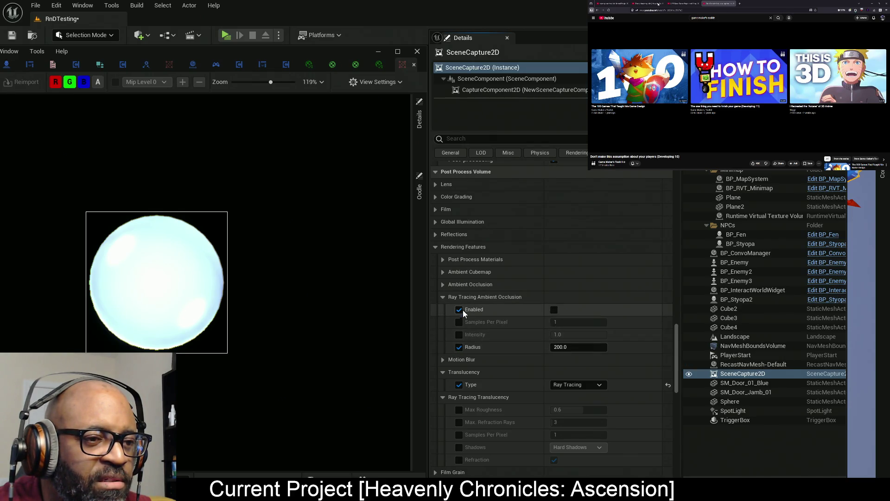
pyautogui.click(443, 297)
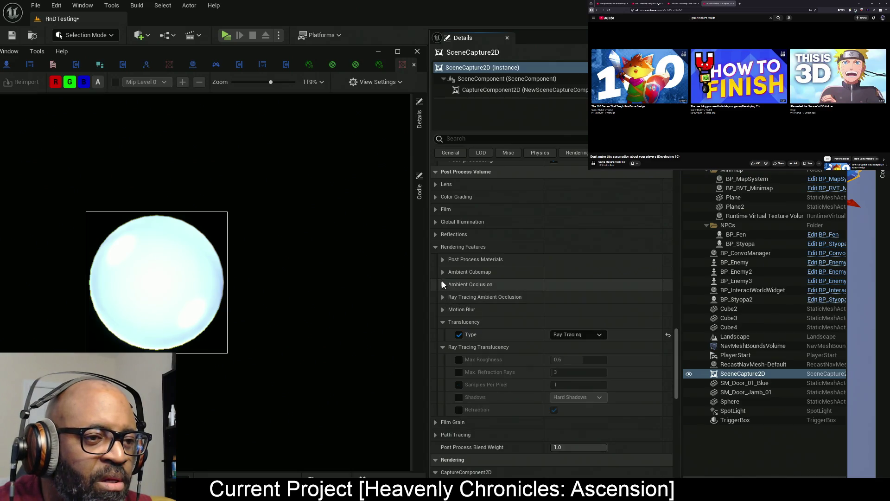
pyautogui.click(435, 245)
# Override the reflection Method, try Screen Space, then return it to Lumen
pyautogui.click(436, 234)
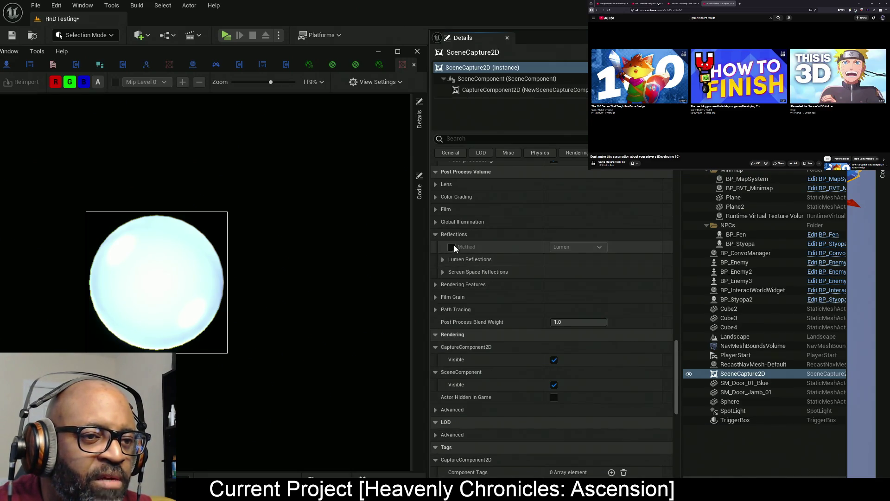
pyautogui.click(579, 250)
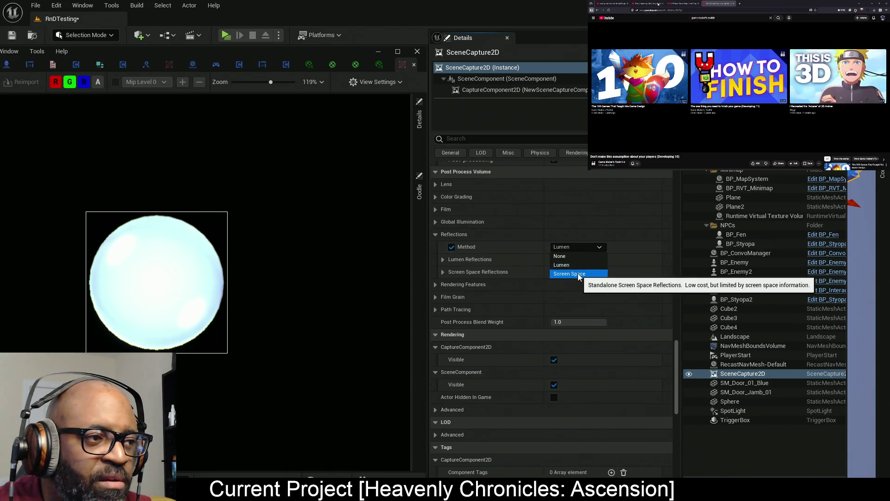
pyautogui.click(578, 271)
pyautogui.click(578, 248)
pyautogui.click(580, 265)
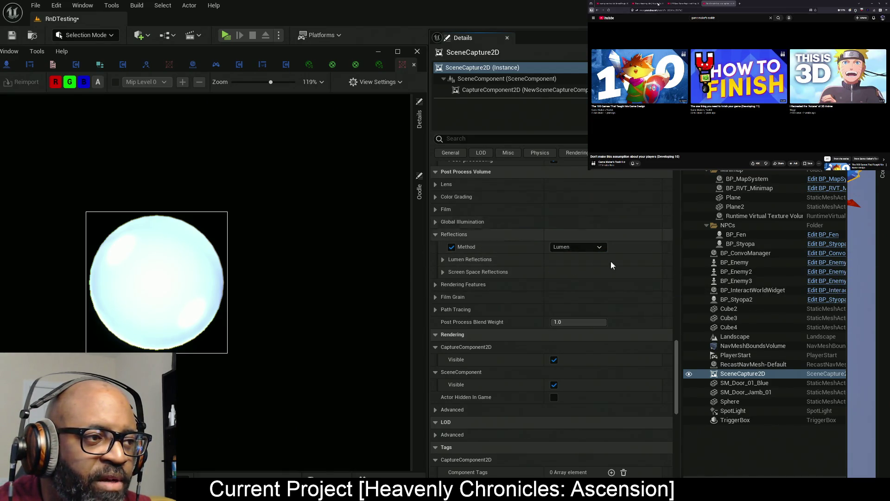
pyautogui.click(436, 234)
pyautogui.click(435, 225)
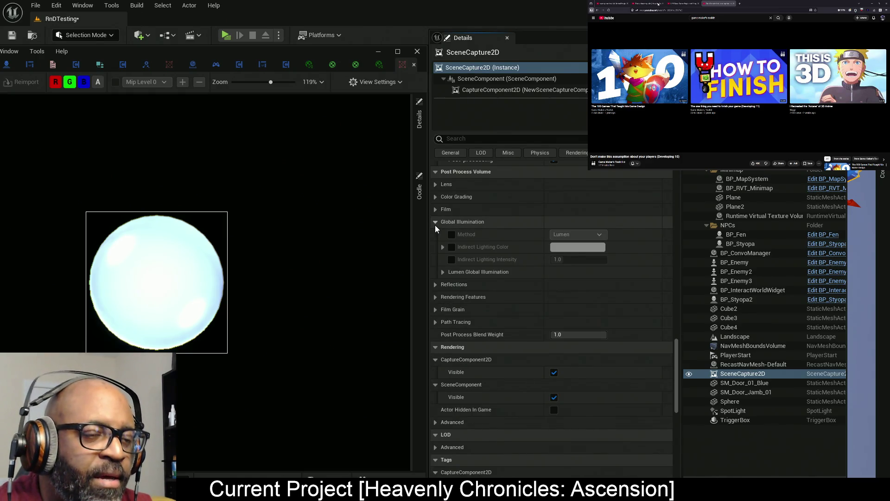
# Try an Indirect Lighting Intensity override of 4.0, then reset it to 1.0
pyautogui.click(451, 259)
pyautogui.moveTo(557, 259); pyautogui.dragTo(585, 259)
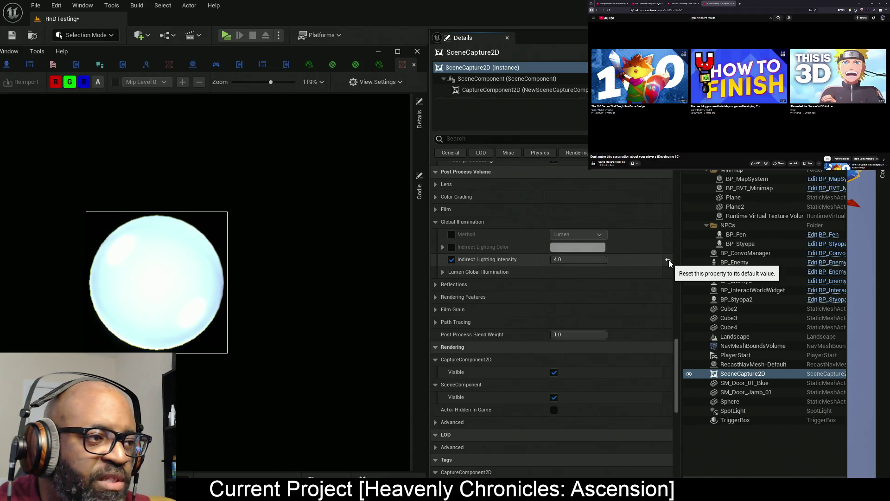
pyautogui.click(669, 260)
# Try Screen Space (Beta) as the GI method, then restore Lumen and collapse Global Illumination
pyautogui.click(452, 234)
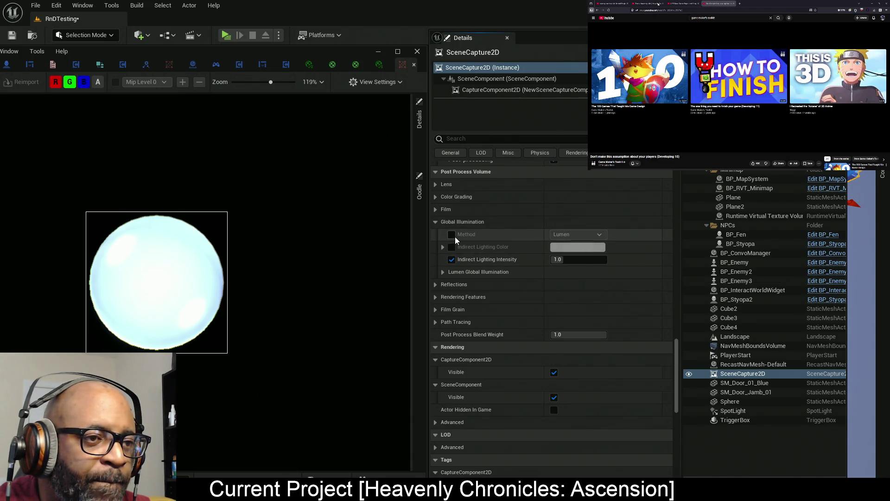
pyautogui.click(581, 234)
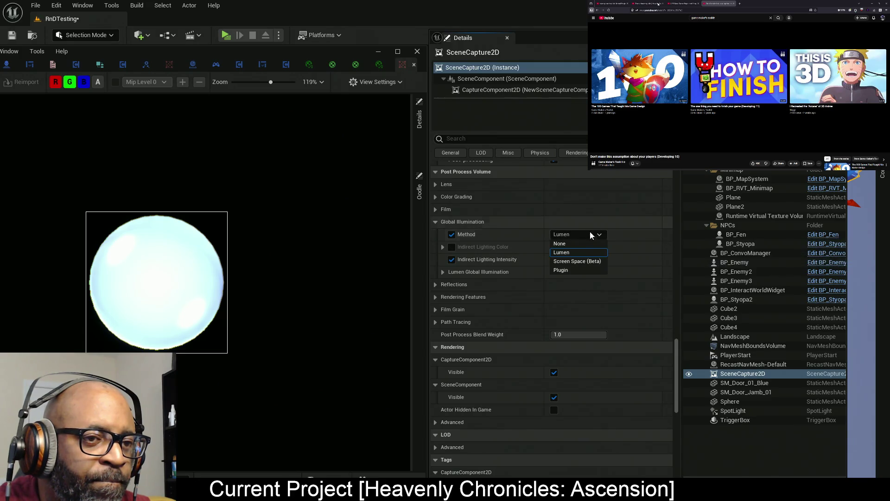
pyautogui.click(587, 261)
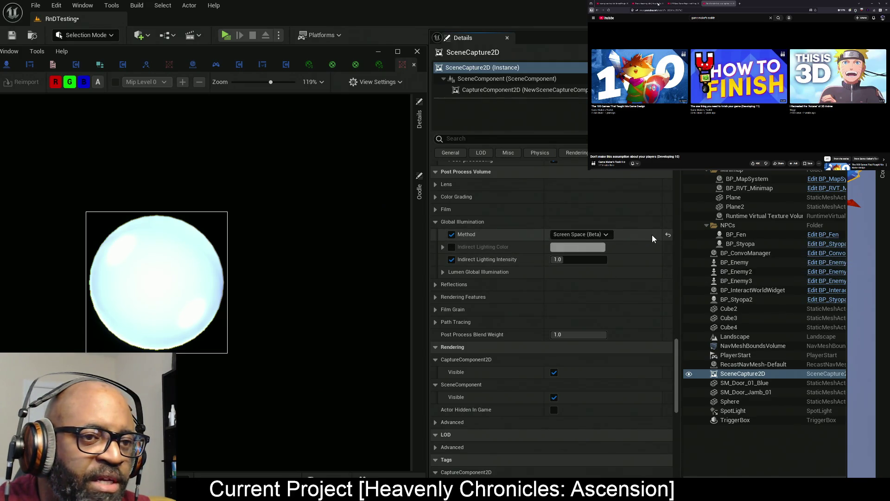
pyautogui.click(666, 236)
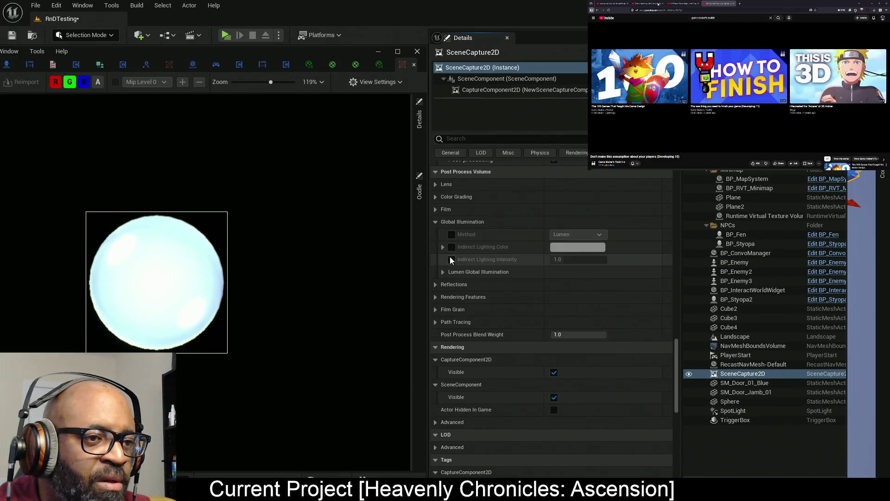
pyautogui.click(435, 222)
pyautogui.scroll(1, 437, 218)
pyautogui.click(435, 239)
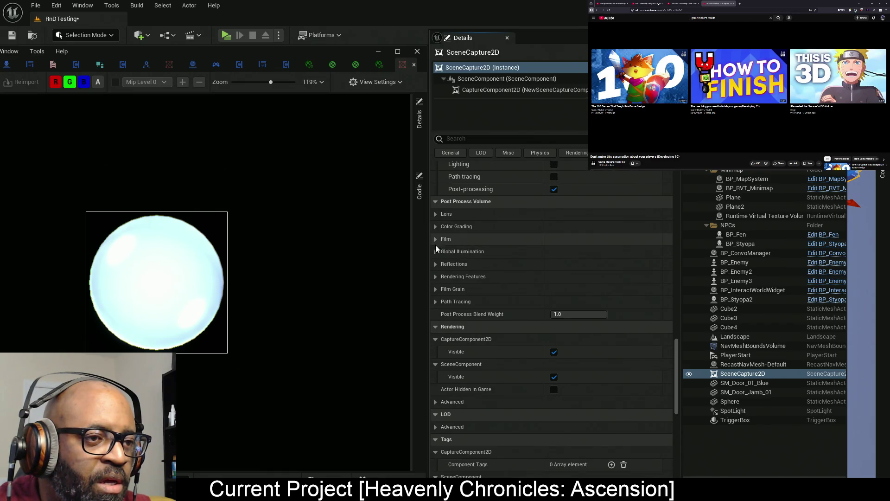
# Under Lens > Local Exposure, test a Detail Strength override, then reset and disable it
pyautogui.click(435, 240)
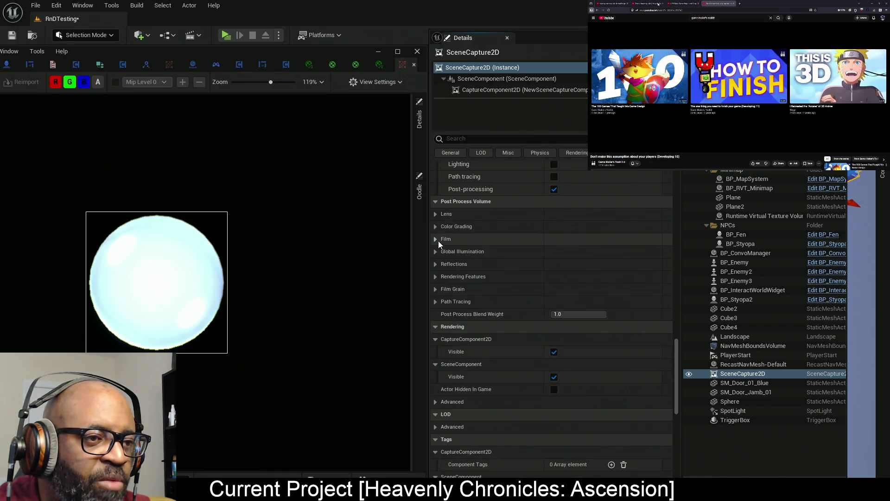
pyautogui.click(436, 215)
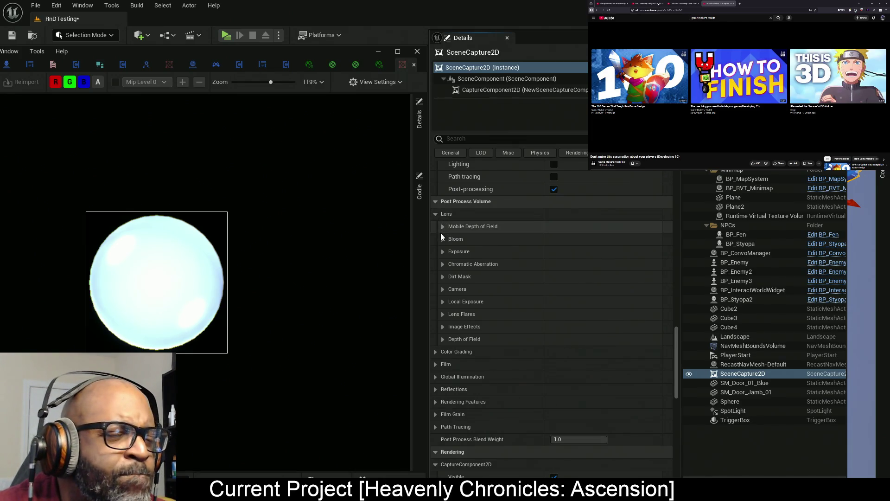
pyautogui.click(444, 301)
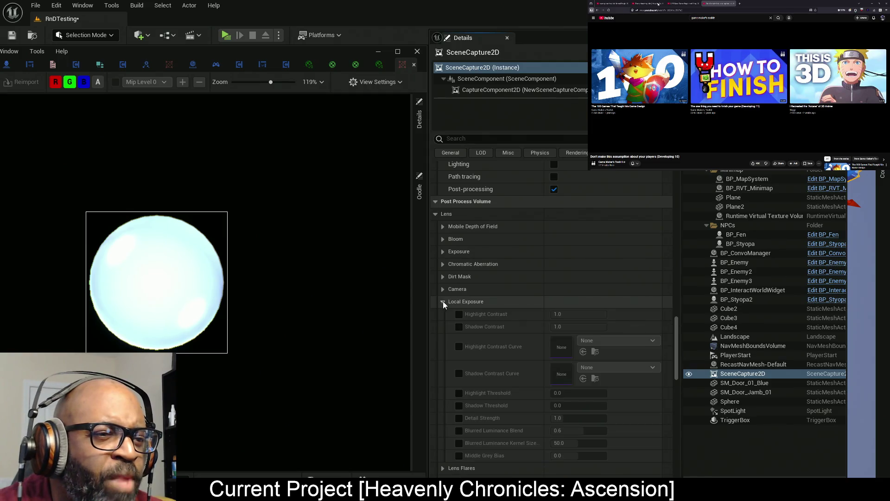
pyautogui.scroll(-2, 482, 306)
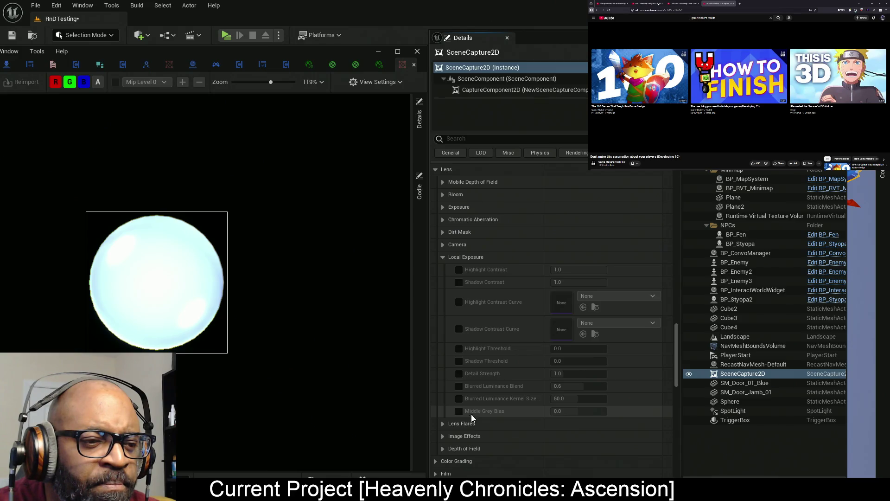
pyautogui.click(459, 373)
pyautogui.moveTo(563, 373); pyautogui.dragTo(621, 372)
pyautogui.write('0.0')
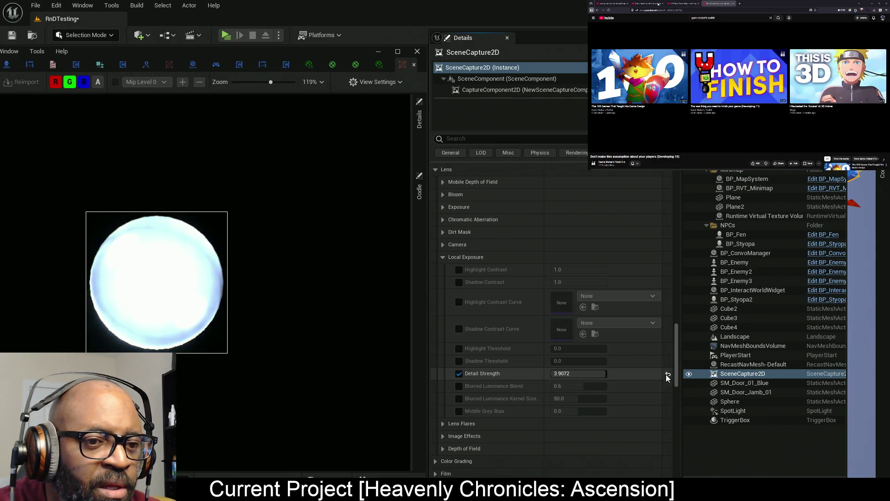
pyautogui.click(668, 373)
pyautogui.click(459, 373)
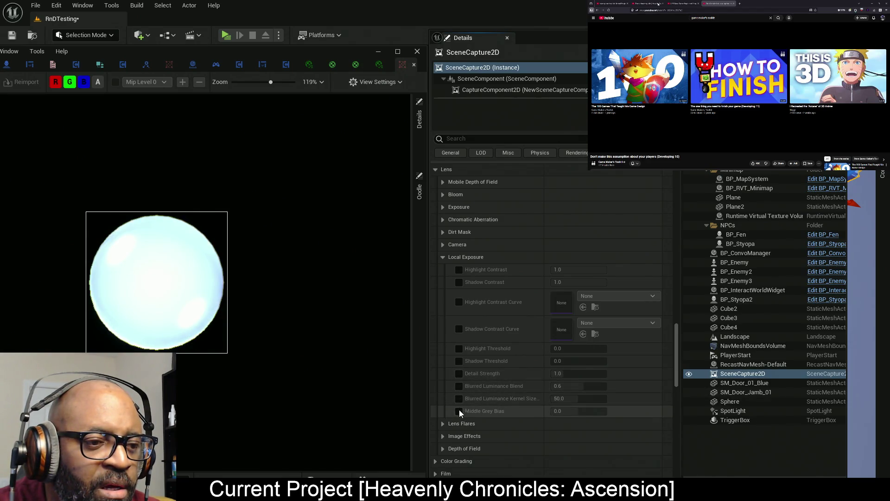
# Lower Highlight Contrast to 0.139202, briefly trying a Shadow Contrast override of about 0.8 before disabling it
pyautogui.click(459, 269)
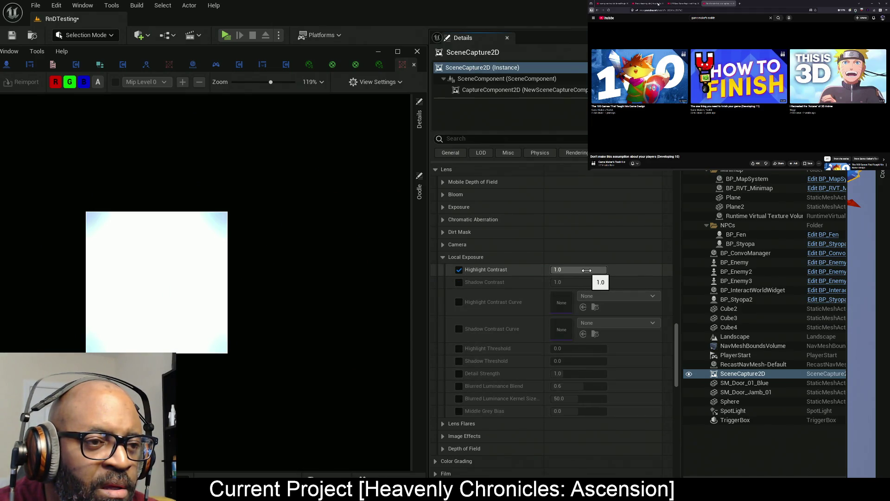
pyautogui.moveTo(587, 270); pyautogui.dragTo(557, 269)
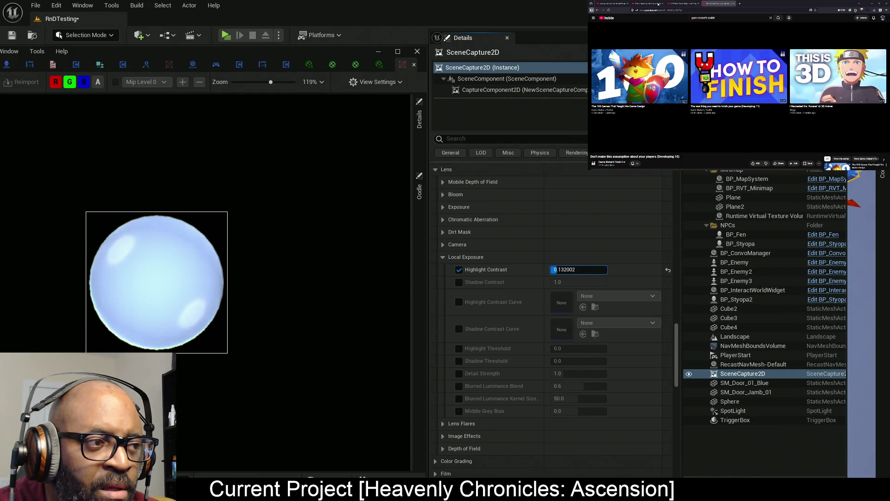
pyautogui.click(459, 282)
pyautogui.moveTo(578, 282); pyautogui.dragTo(568, 282)
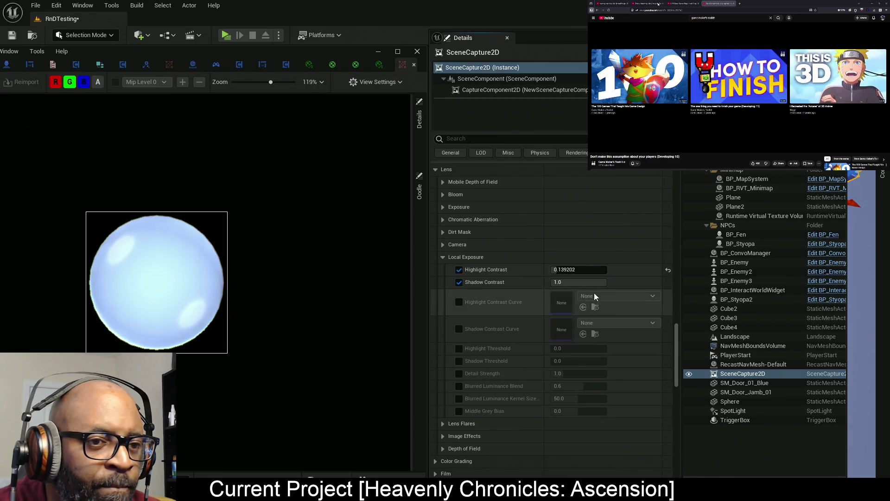
pyautogui.click(459, 282)
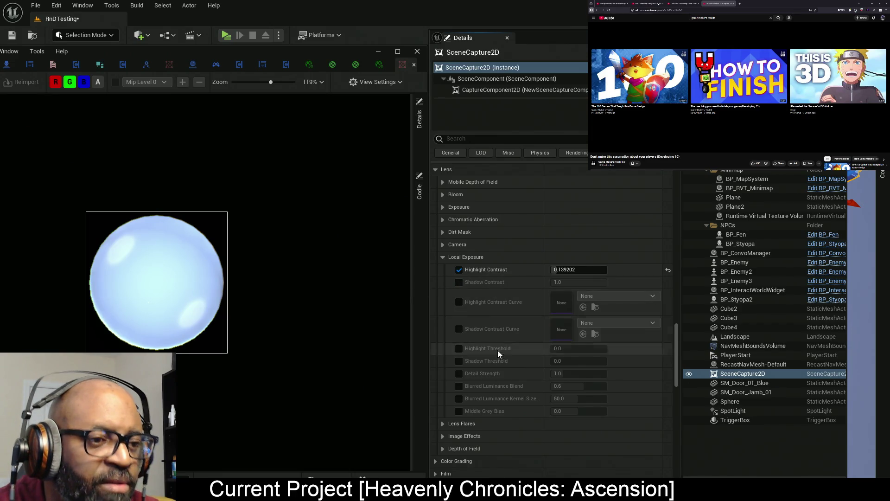
# Override Highlight Threshold at 0.364799 and Detail Strength at 1.416002, leaving Shadow Threshold off
pyautogui.click(459, 349)
pyautogui.moveTo(580, 349)
pyautogui.mouseDown()
pyautogui.moveTo(593, 348)
pyautogui.moveTo(556, 348)
pyautogui.mouseUp()
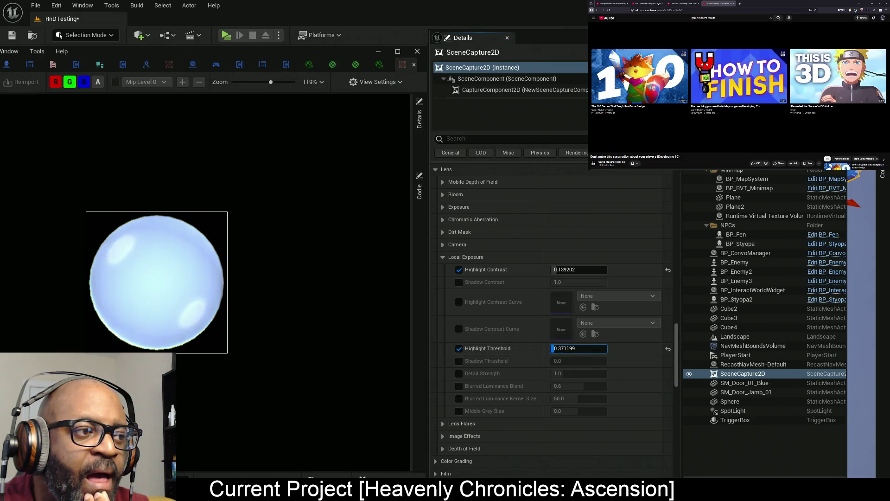
pyautogui.moveTo(555, 348); pyautogui.dragTo(572, 361)
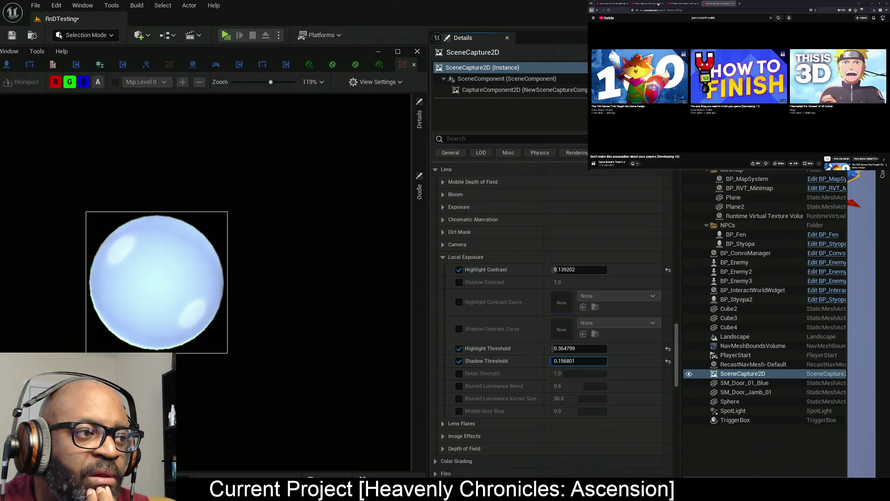
pyautogui.click(459, 361)
pyautogui.click(459, 373)
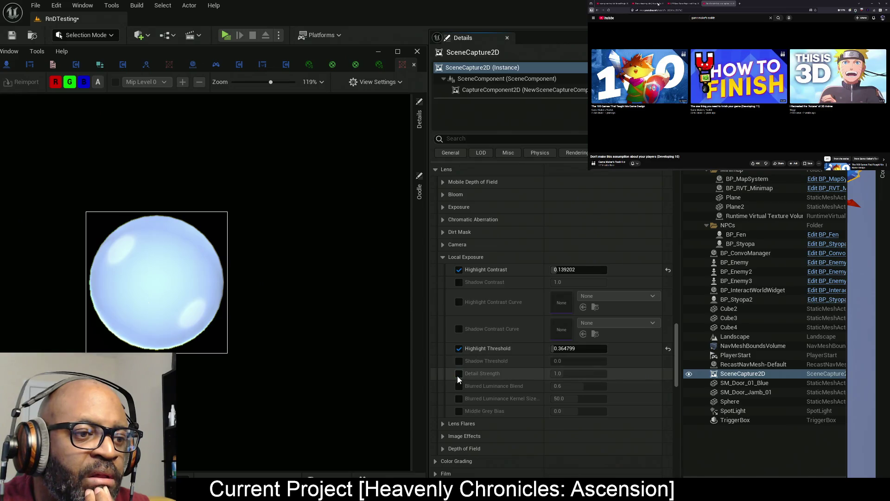
pyautogui.moveTo(556, 373); pyautogui.dragTo(561, 374)
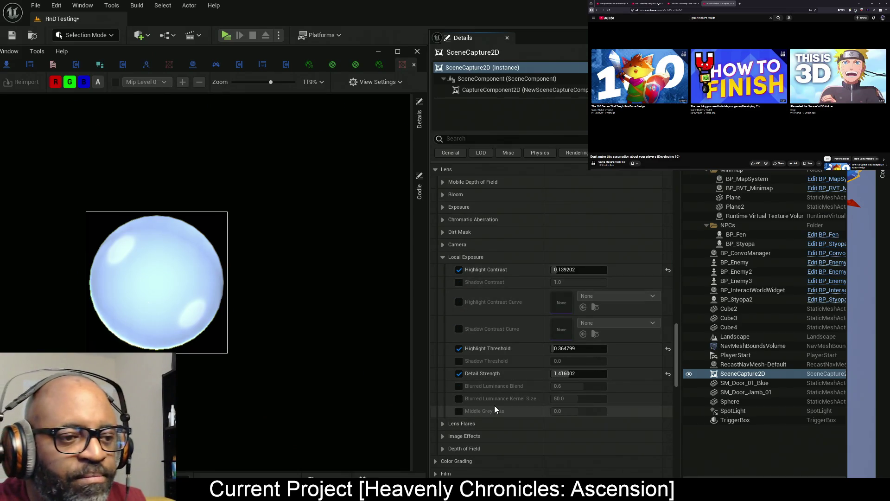
# Test a lower Middle Grey Bias override, then switch it off
pyautogui.click(459, 411)
pyautogui.moveTo(575, 411)
pyautogui.mouseDown()
pyautogui.moveTo(503, 416)
pyautogui.moveTo(580, 415)
pyautogui.moveTo(560, 416)
pyautogui.moveTo(569, 416)
pyautogui.mouseUp()
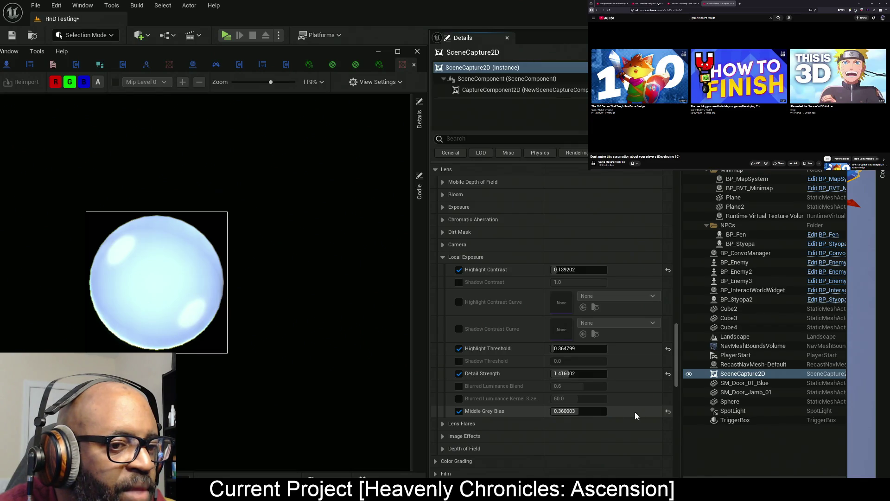
pyautogui.click(461, 411)
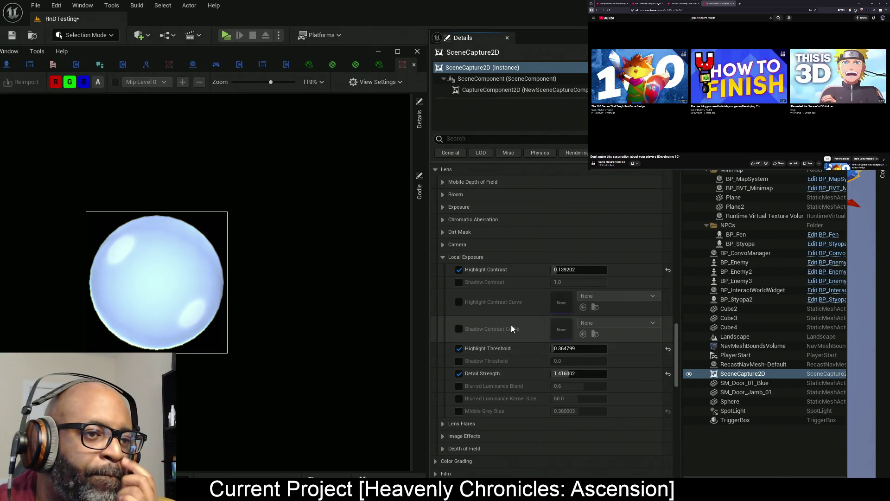
# Set Exposure metering mode to Auto Exposure Basic after trying Manual, then expand Bloom
pyautogui.click(443, 245)
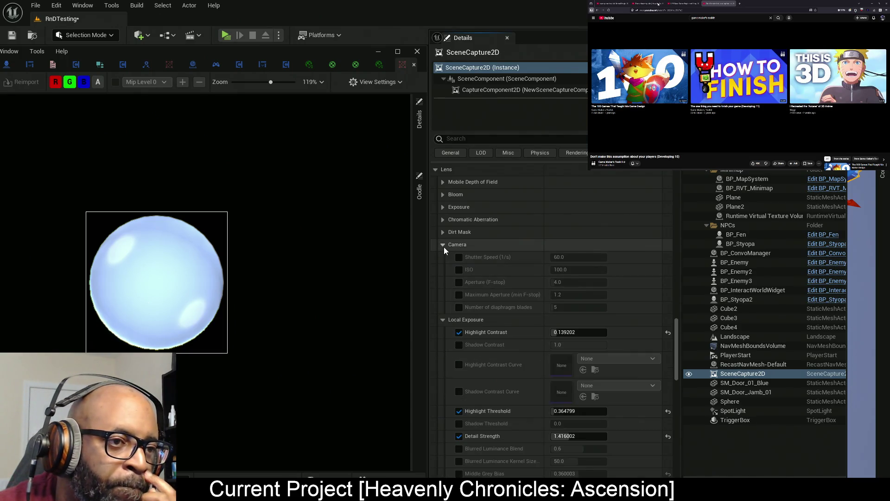
pyautogui.click(443, 246)
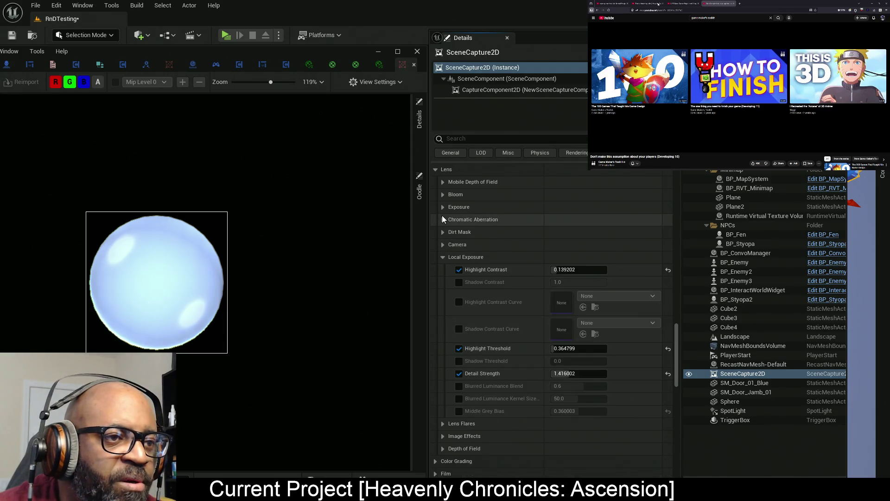
pyautogui.click(443, 208)
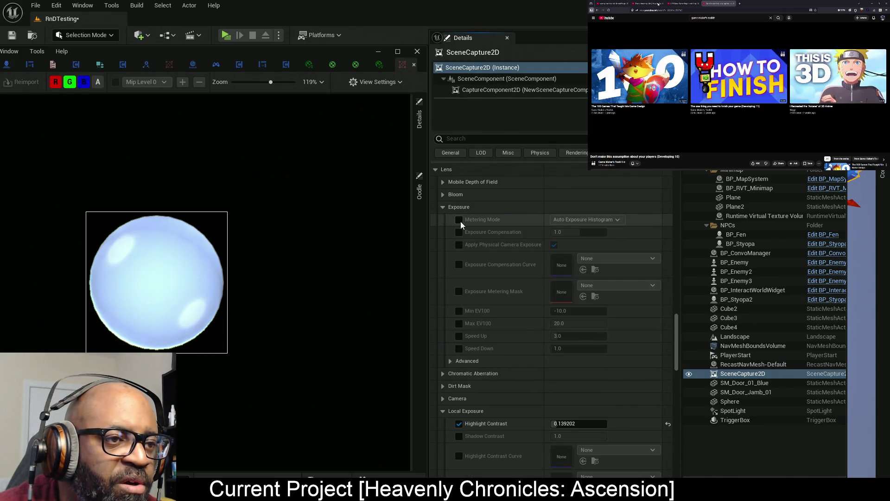
pyautogui.click(589, 221)
pyautogui.click(579, 246)
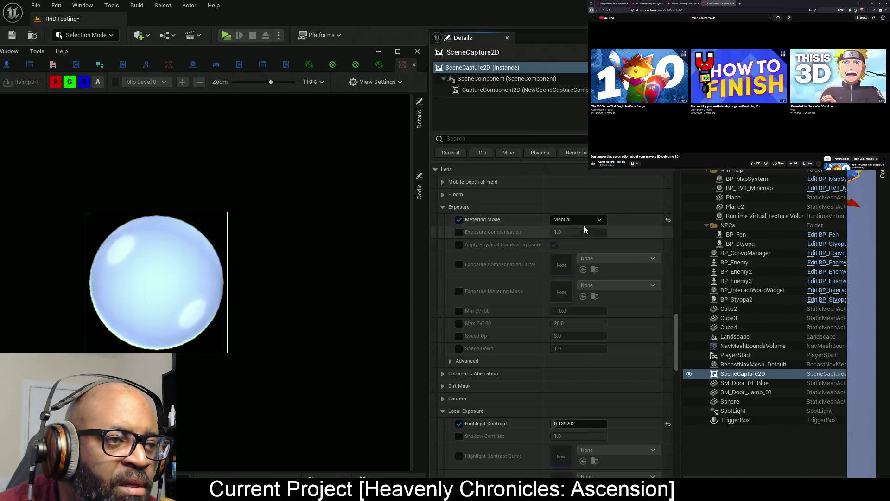
pyautogui.click(588, 221)
pyautogui.click(585, 237)
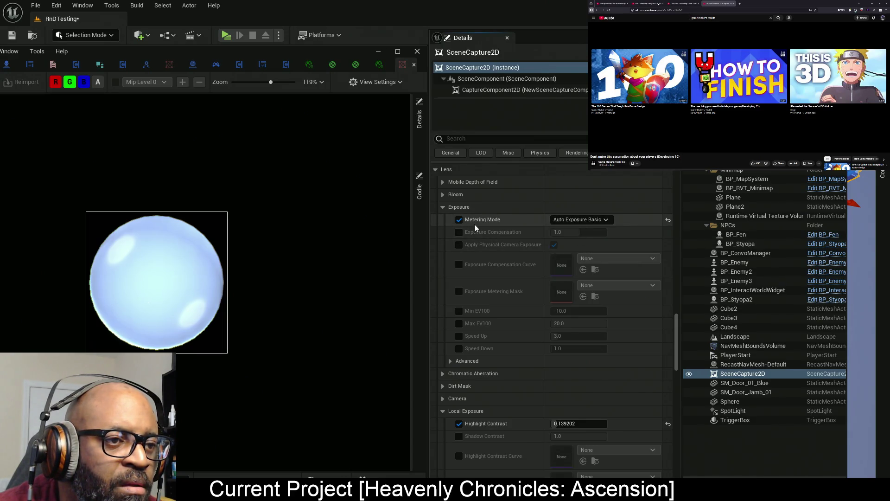
pyautogui.click(443, 207)
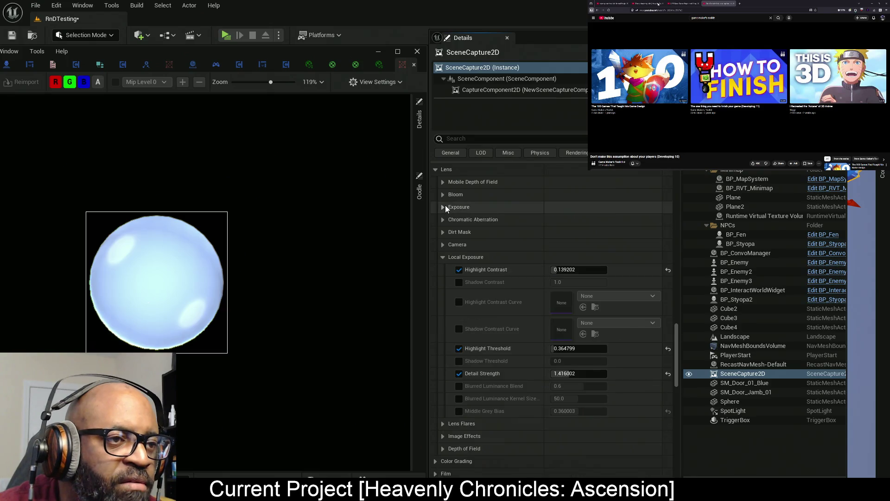
pyautogui.click(445, 195)
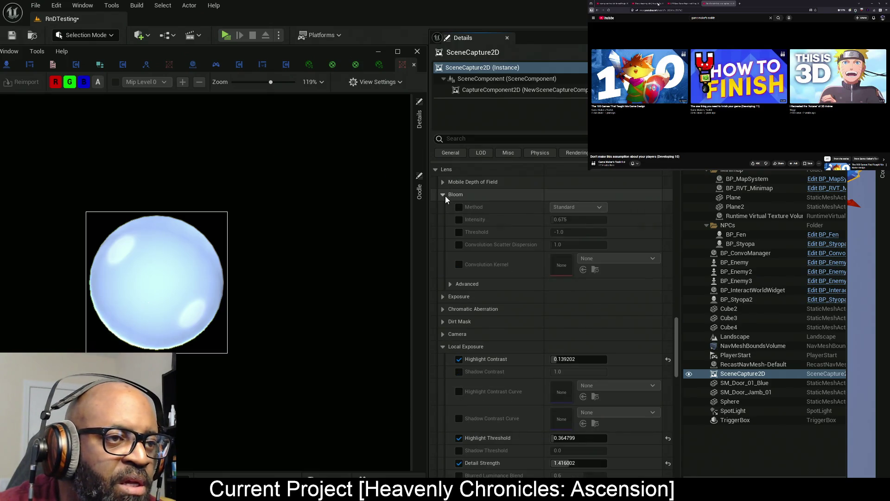
pyautogui.scroll(5, 479, 264)
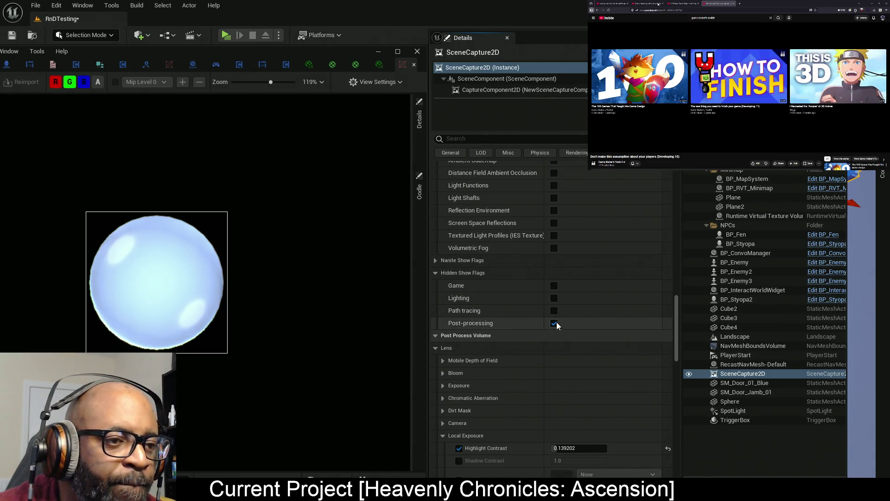
# Save the level; turn off Screen Space Reflections, Reflection Environment and Distance Field AO; toggle Ambient Cubemap
pyautogui.scroll(1, 469, 262)
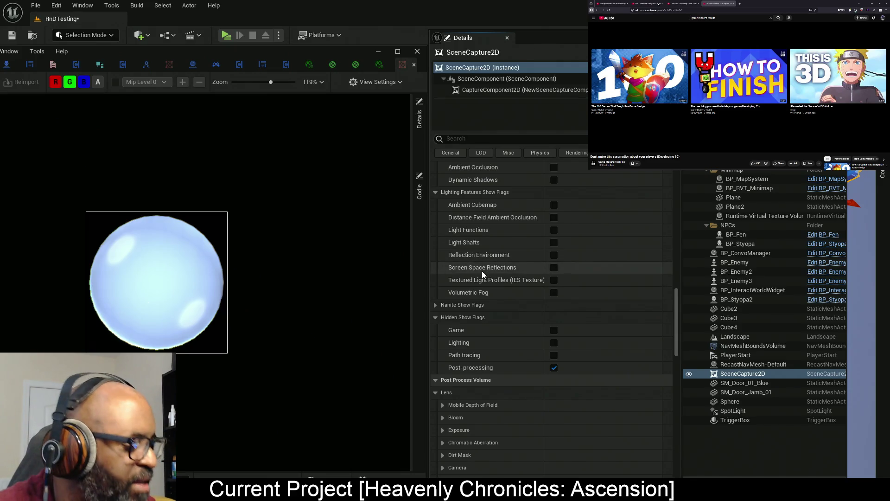
pyautogui.hotkey('ctrl', 's')
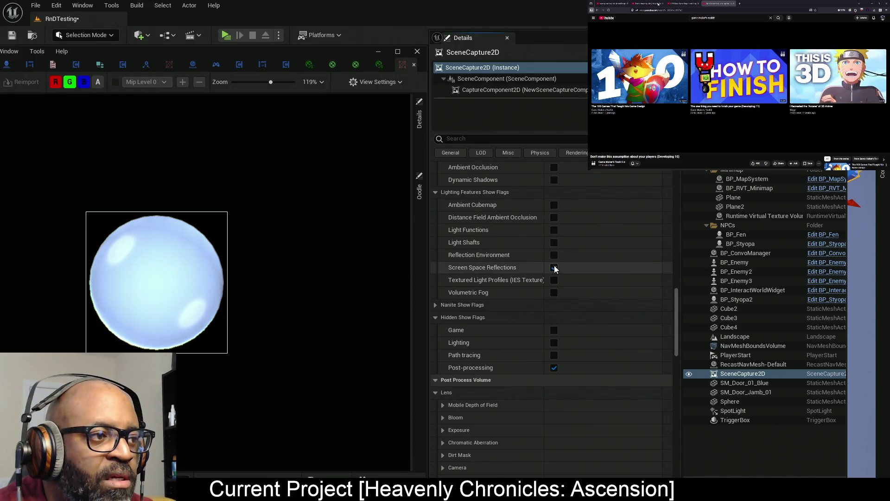
pyautogui.click(554, 268)
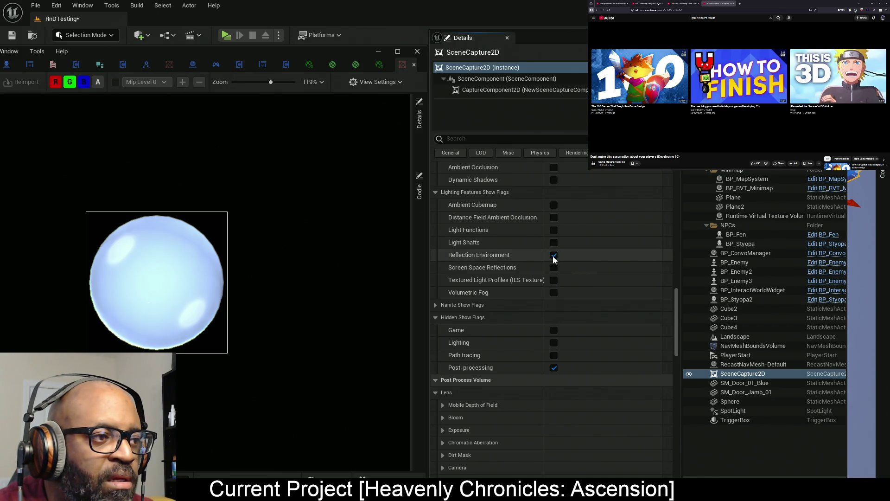
pyautogui.click(554, 258)
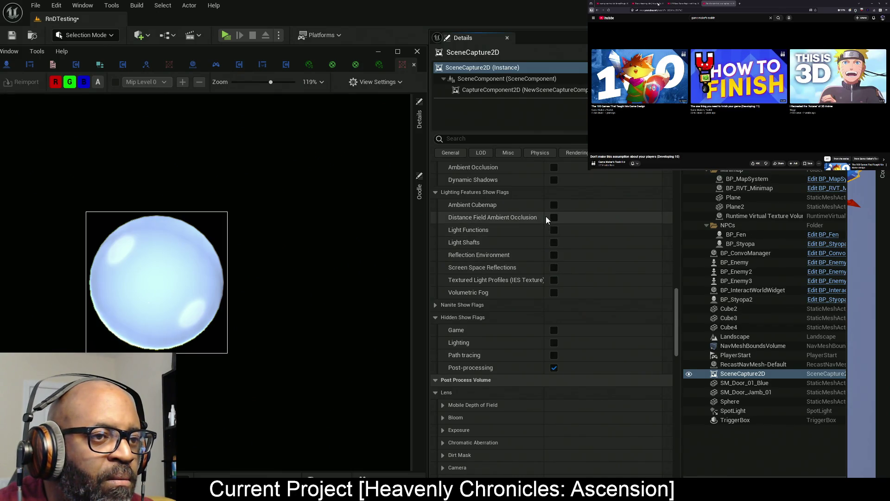
pyautogui.click(554, 205)
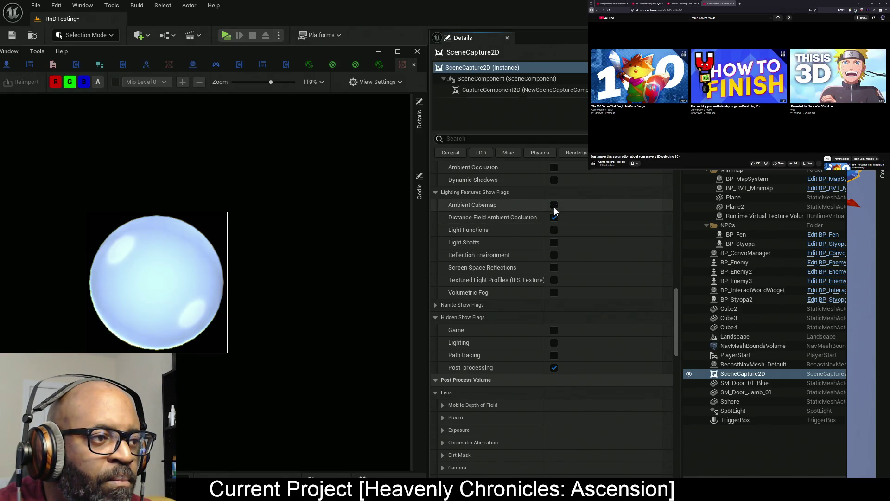
pyautogui.click(554, 217)
# Turn off Dynamic Shadows, Ambient Occlusion and Sky Lighting, save, and disable the Tone Curve flag
pyautogui.scroll(3, 556, 255)
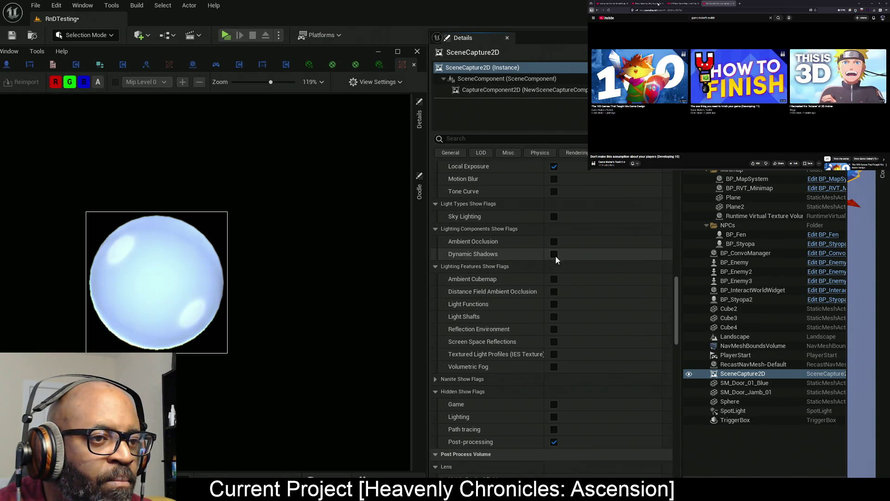
pyautogui.click(555, 256)
pyautogui.click(554, 242)
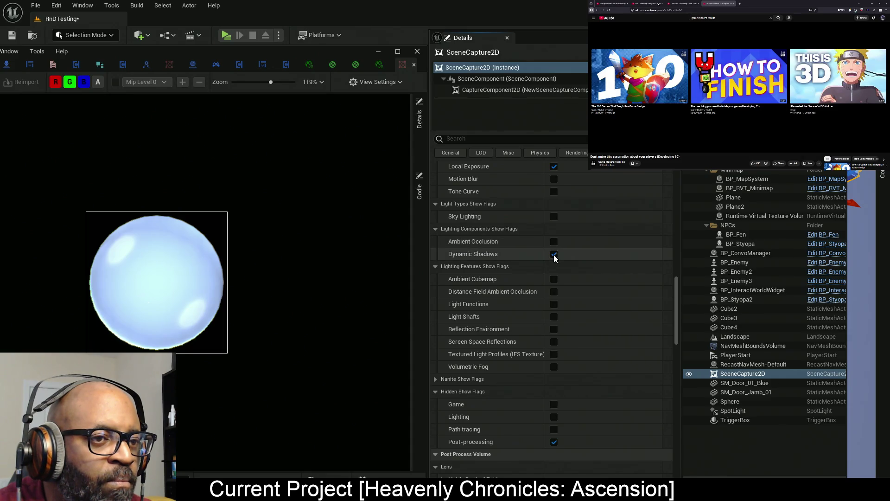
pyautogui.click(554, 217)
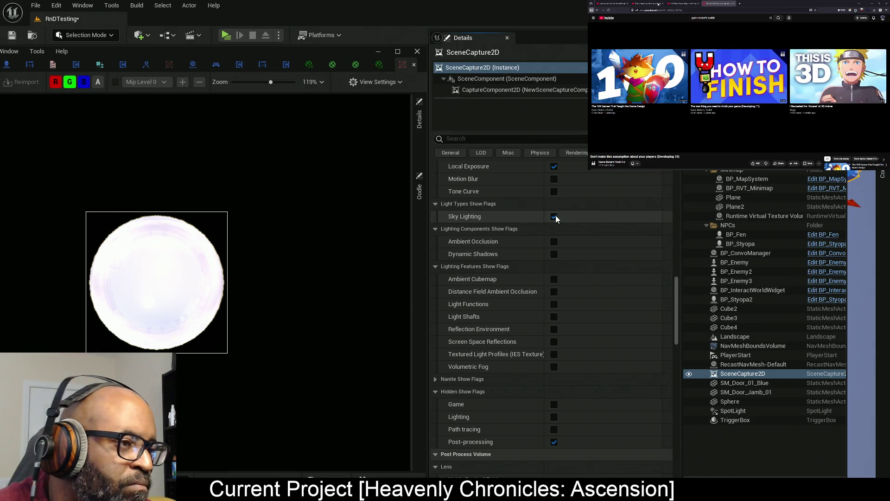
pyautogui.click(554, 217)
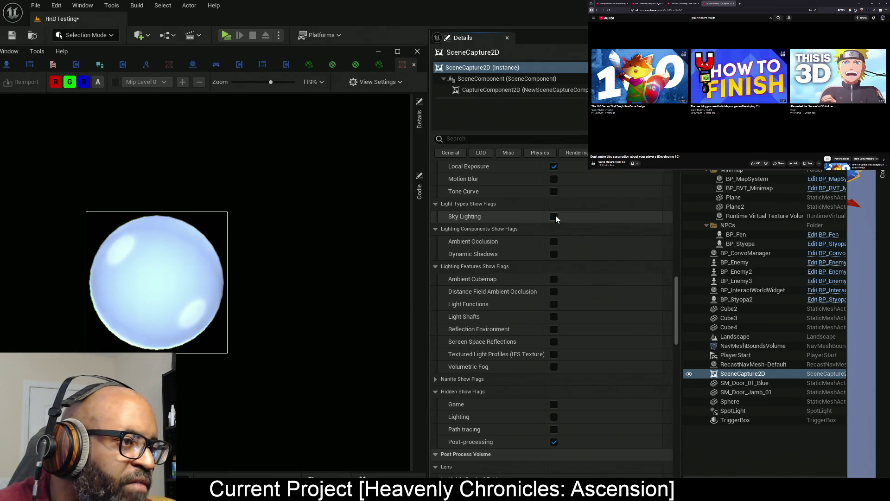
pyautogui.hotkey('ctrl', 's')
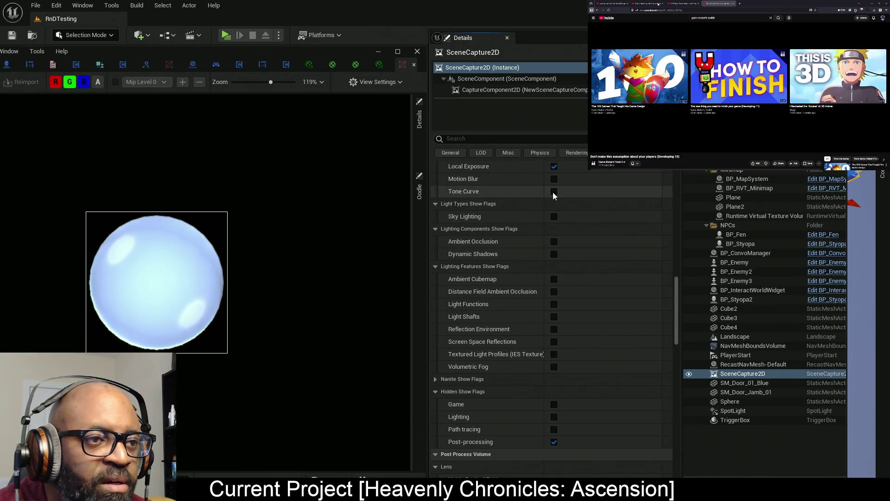
pyautogui.click(553, 192)
# Keep Local Exposure on after comparing, and turn off Motion Blur and DeferredLighting show flags
pyautogui.scroll(2, 554, 195)
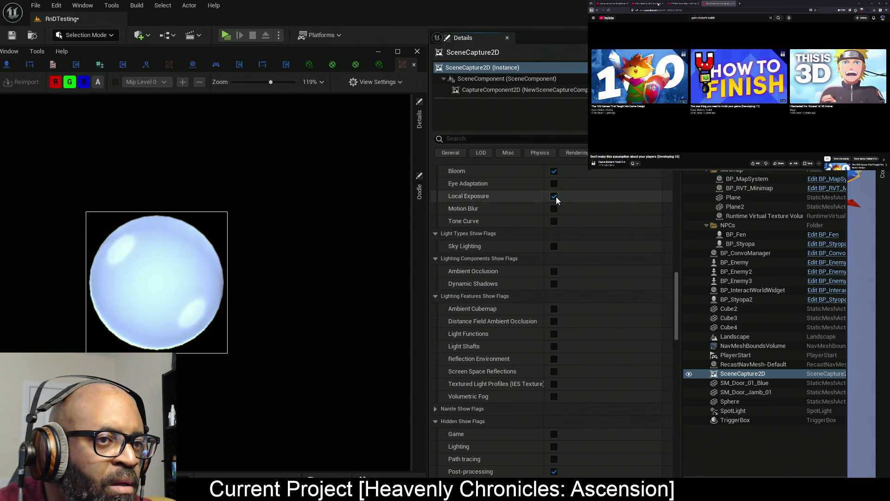
pyautogui.click(554, 196)
pyautogui.click(555, 197)
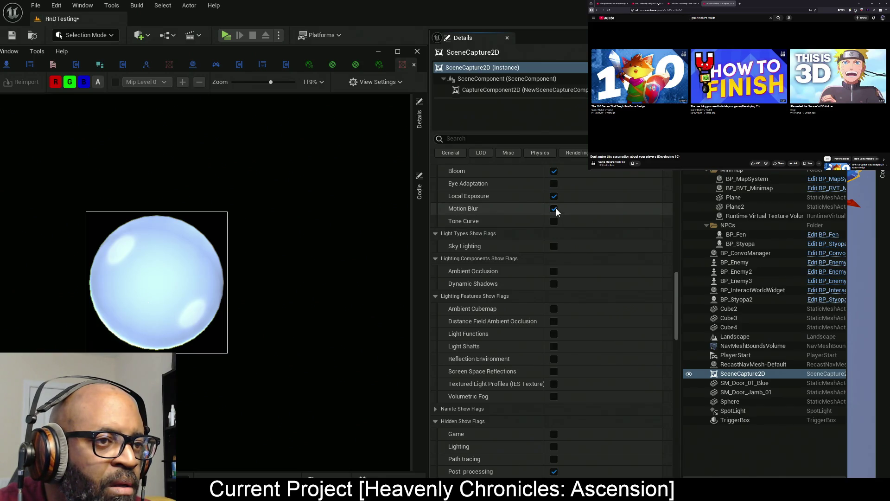
pyautogui.click(555, 209)
pyautogui.scroll(7, 558, 226)
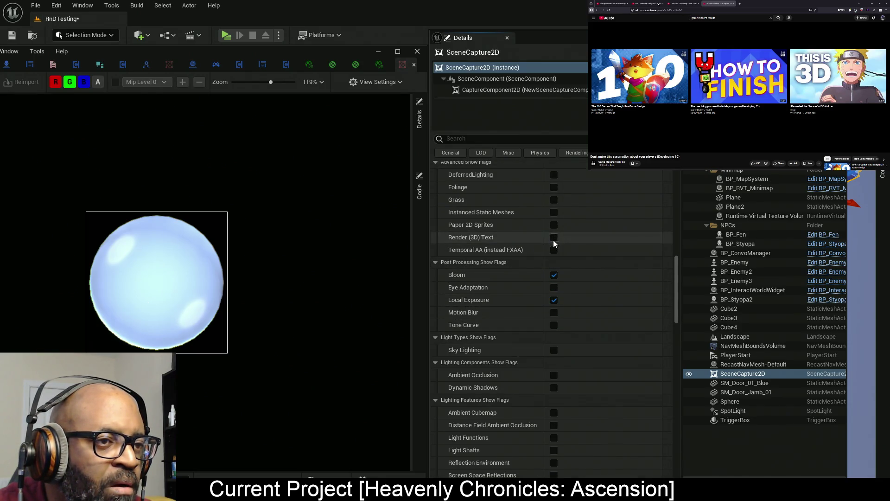
pyautogui.scroll(2, 553, 242)
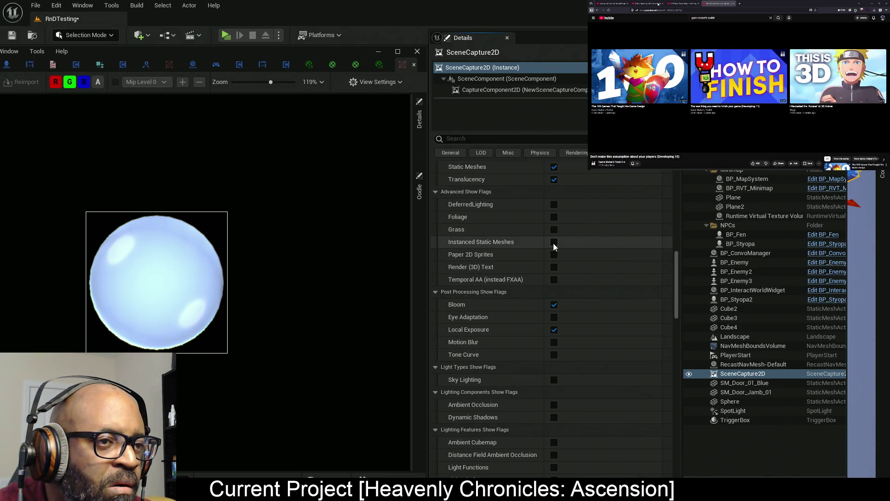
pyautogui.click(556, 205)
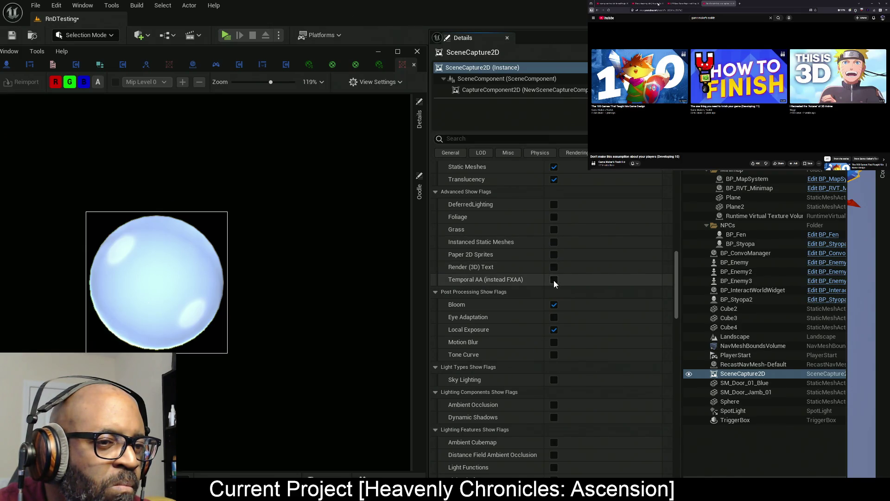
# Turn on Translucency, Atmosphere and Anti-aliasing, and turn off Particle Sprites
pyautogui.scroll(5, 556, 264)
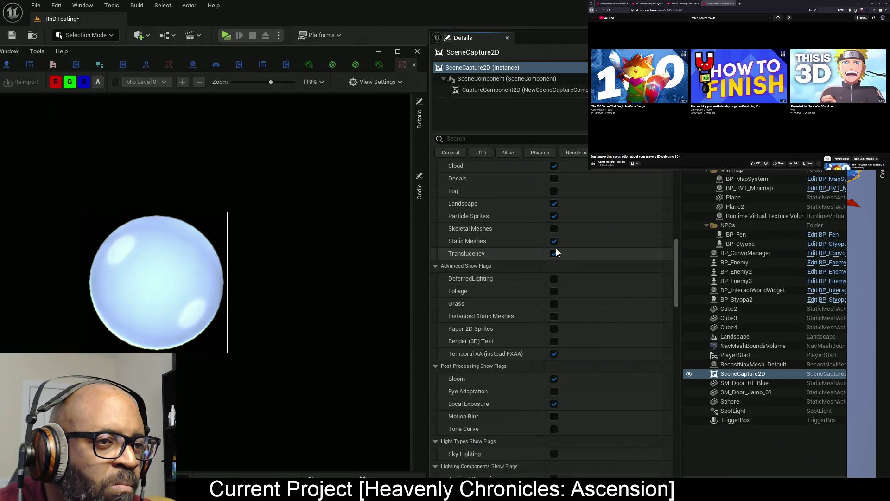
pyautogui.click(555, 254)
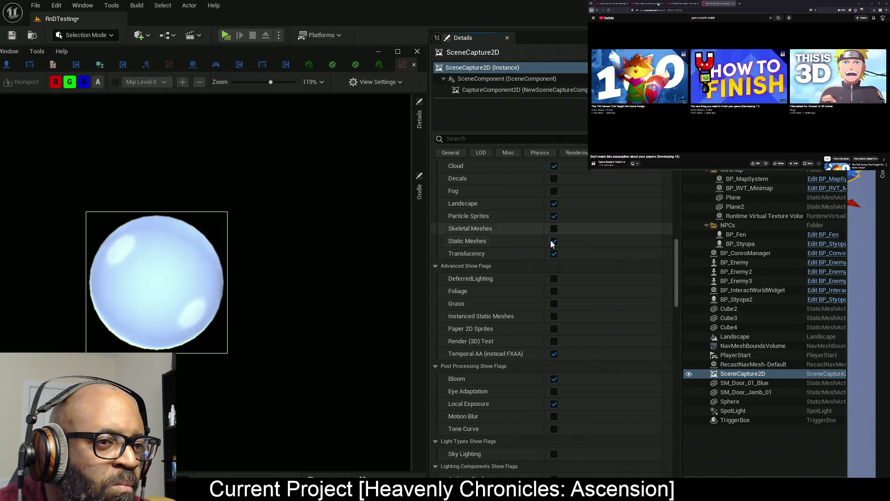
pyautogui.click(555, 217)
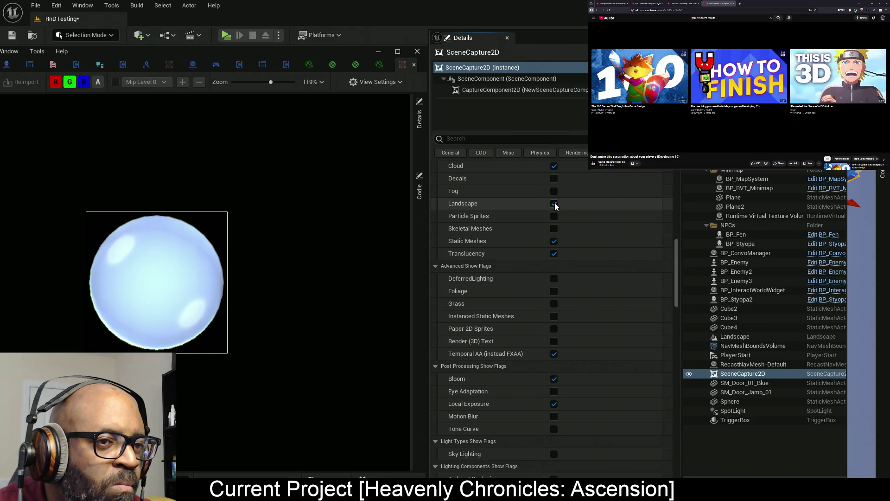
pyautogui.scroll(3, 555, 208)
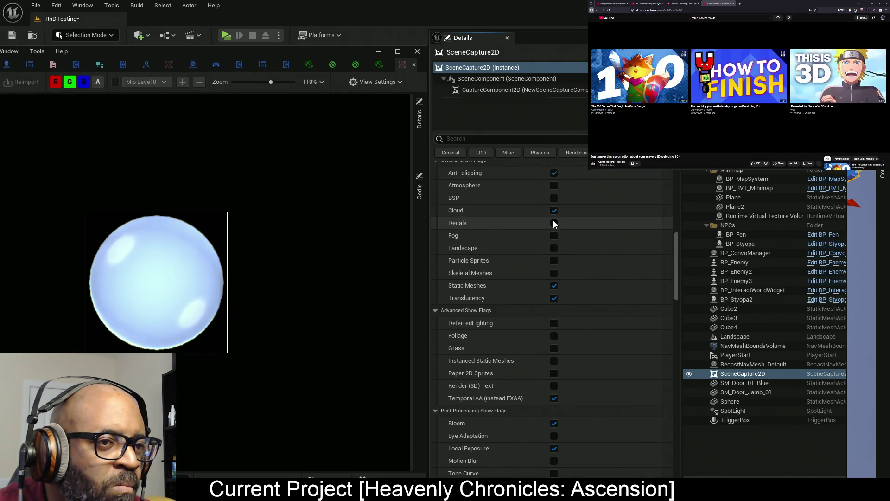
pyautogui.scroll(3, 555, 214)
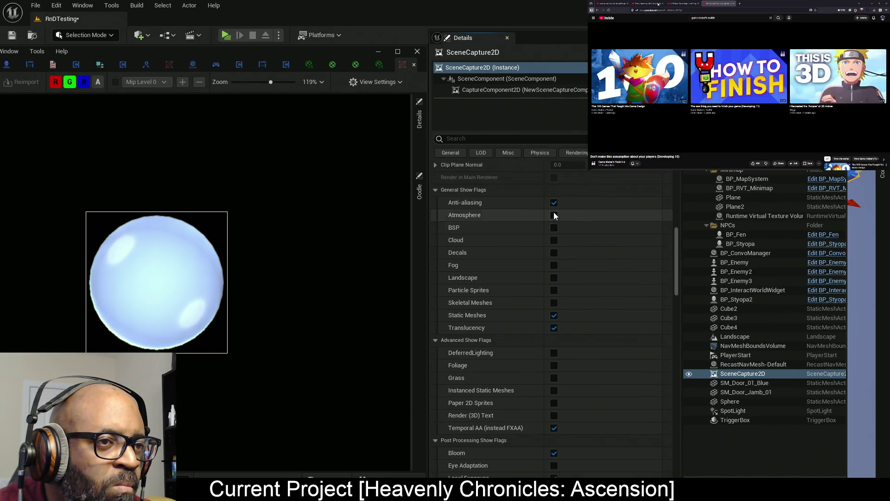
pyautogui.click(555, 230)
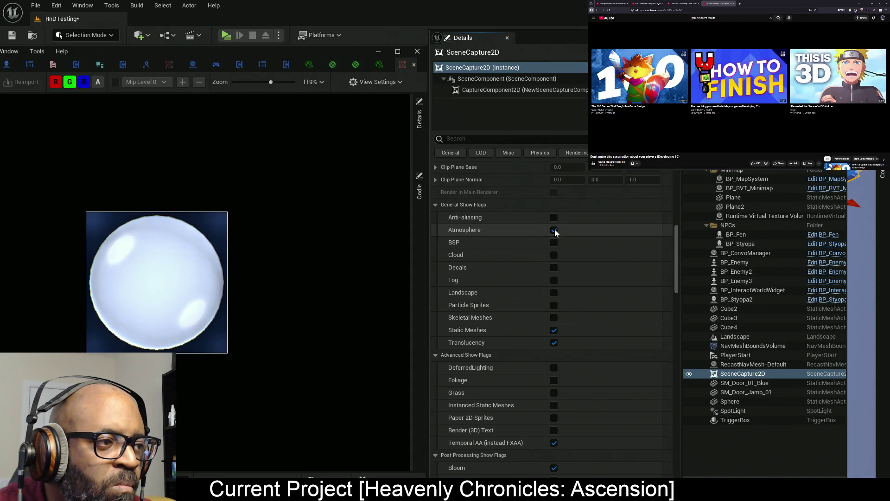
pyautogui.click(554, 217)
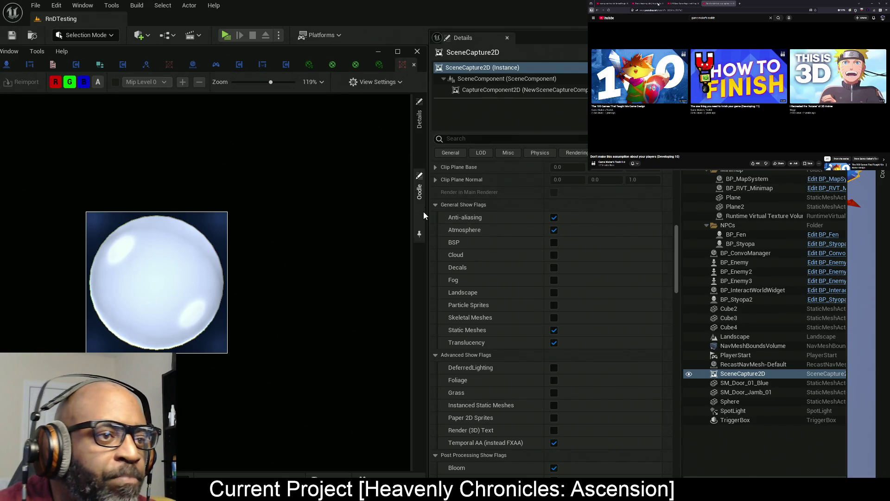
pyautogui.click(421, 124)
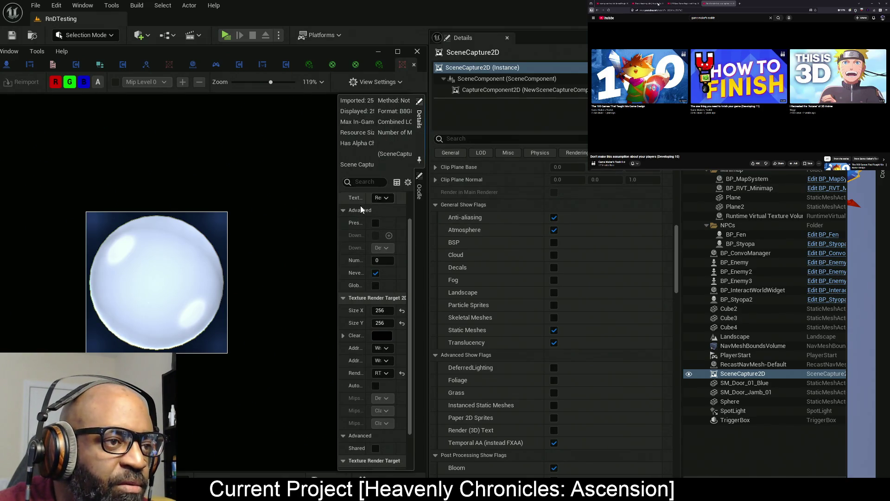
# Widen the texture properties panel and try Clamp for Address X and Y, then reset both to Wrap
pyautogui.moveTo(334, 210); pyautogui.dragTo(228, 209)
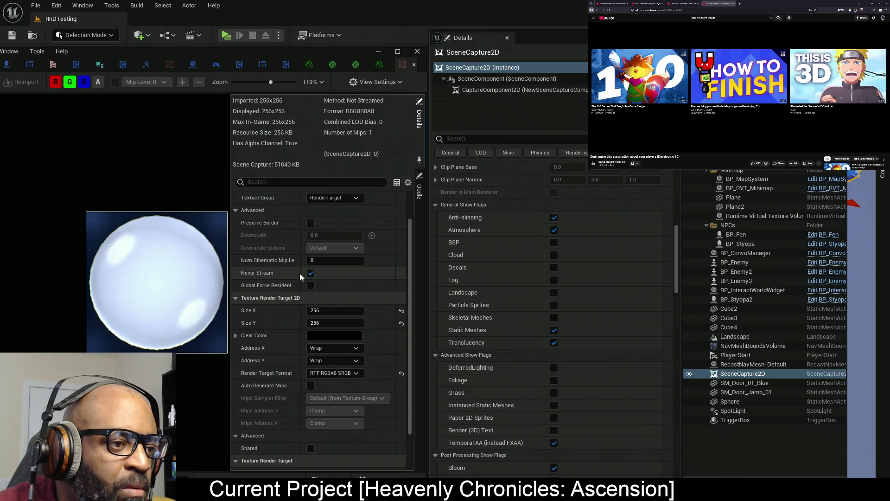
pyautogui.moveTo(300, 272); pyautogui.dragTo(309, 273)
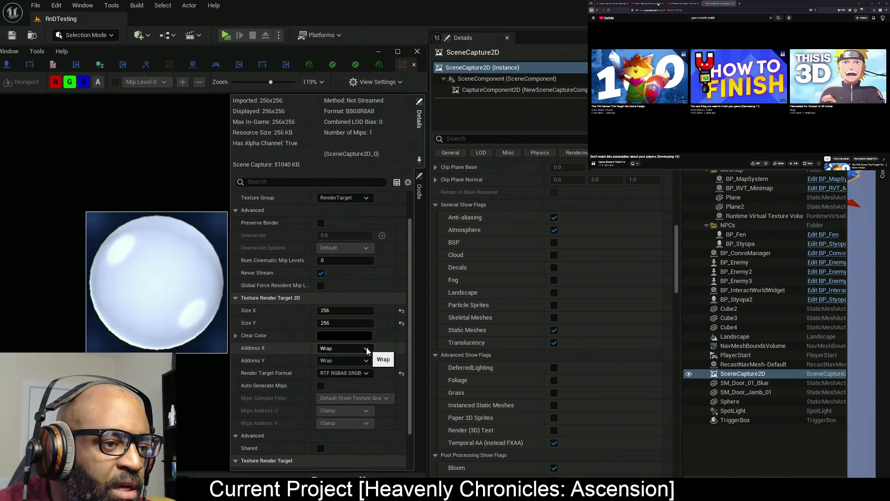
pyautogui.click(355, 348)
pyautogui.click(351, 366)
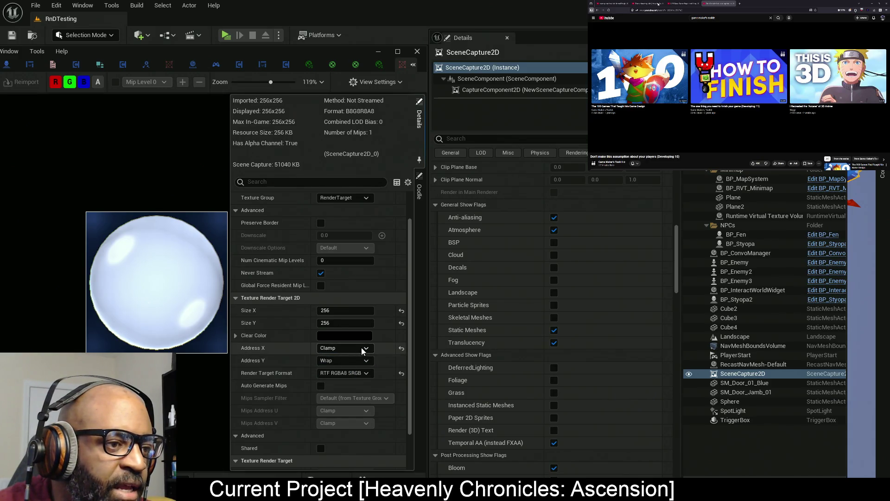
pyautogui.click(361, 365)
pyautogui.click(344, 379)
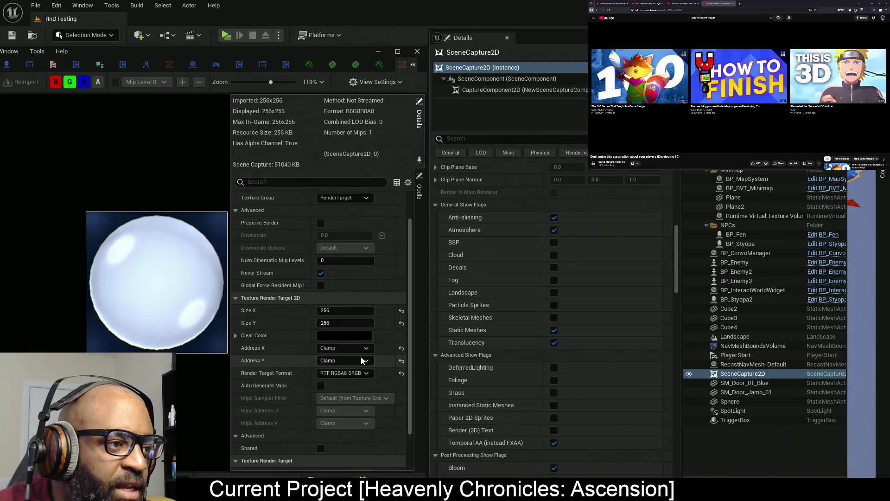
pyautogui.click(402, 348)
pyautogui.click(401, 361)
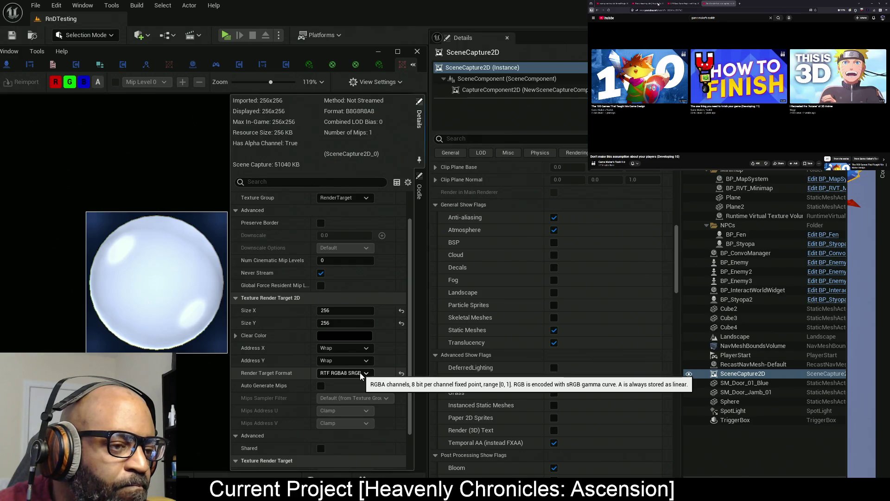
# Set Render Target Format to RTF RGBA8 and preview only the alpha channel
pyautogui.click(360, 372)
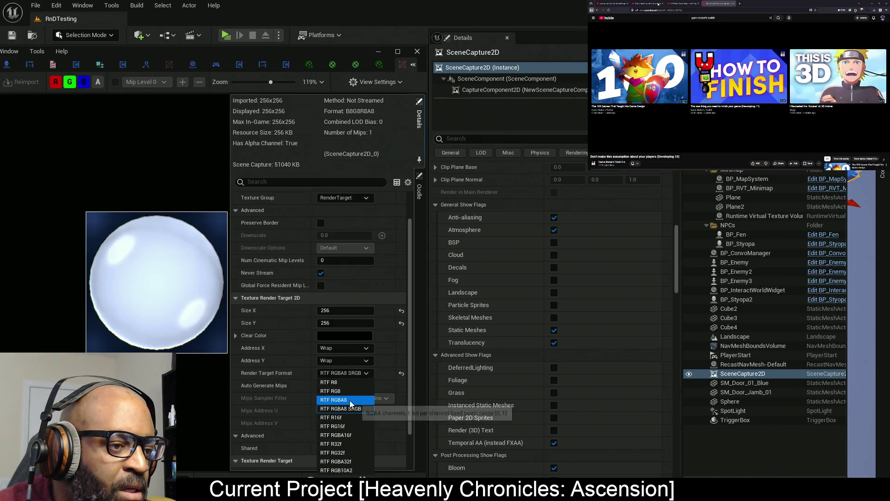
pyautogui.click(349, 399)
pyautogui.click(355, 374)
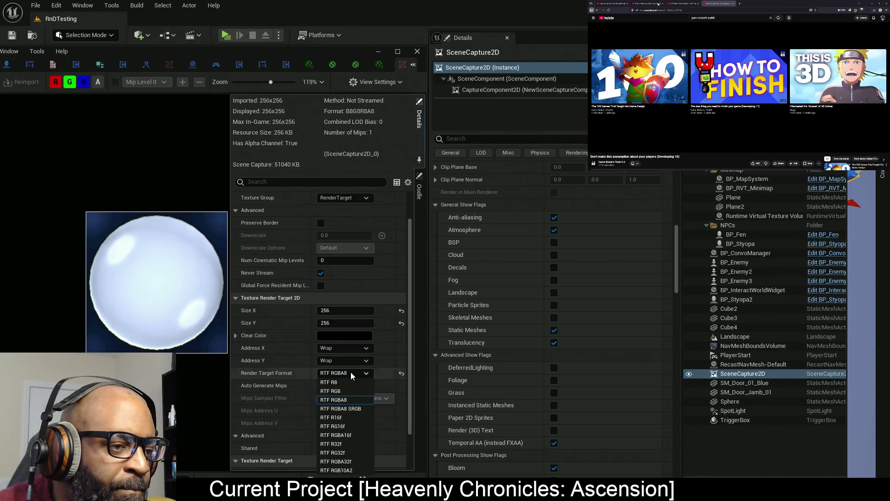
pyautogui.click(351, 376)
pyautogui.click(97, 83)
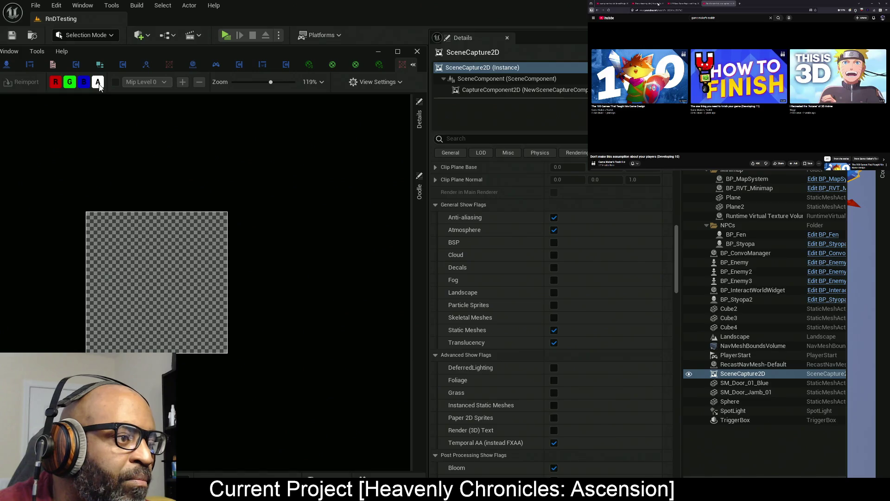
pyautogui.click(67, 82)
pyautogui.click(56, 82)
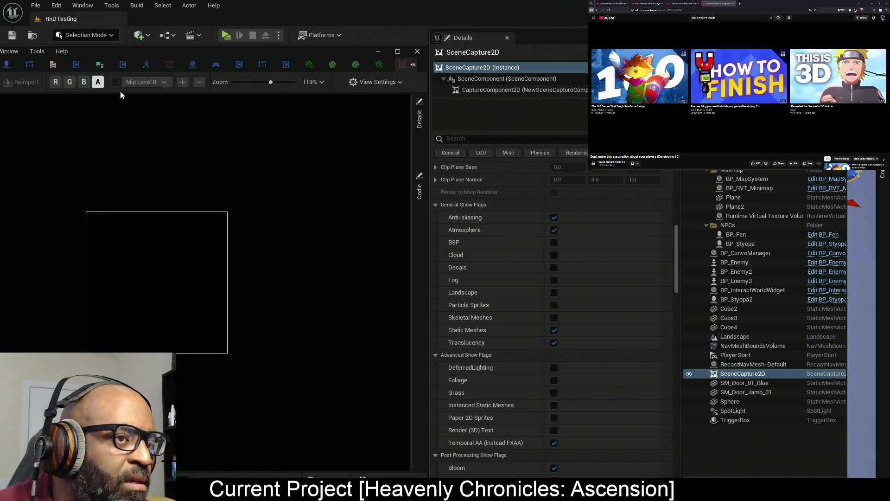
pyautogui.click(419, 122)
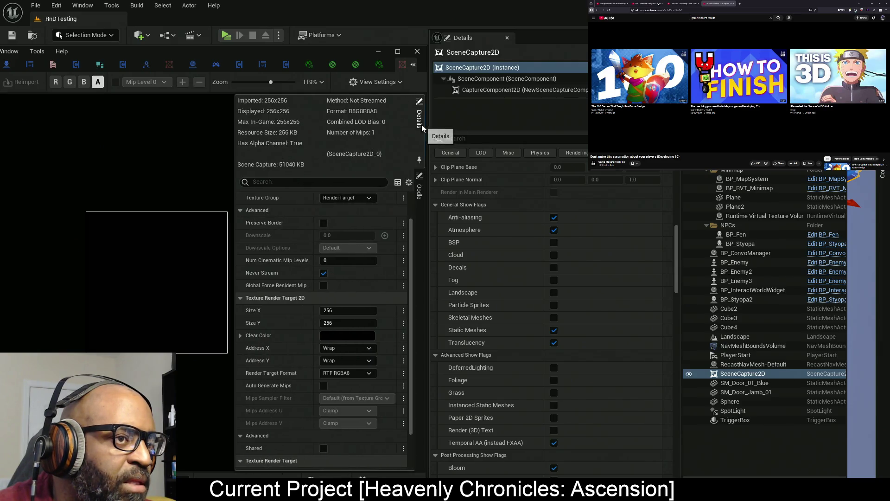
# Cycle the format through RTF RGBA16f, RG32f and RGBA32f, ending on RTF RGBA8 SRGB
pyautogui.click(368, 376)
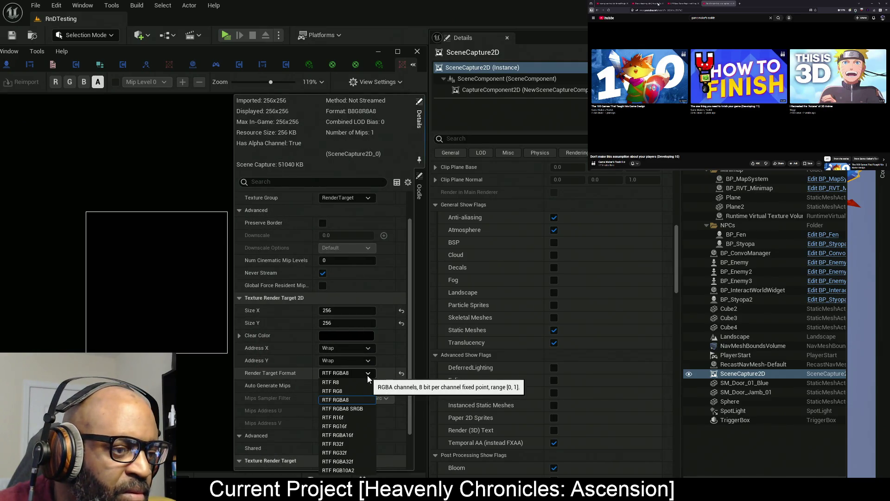
pyautogui.click(362, 411)
pyautogui.click(363, 373)
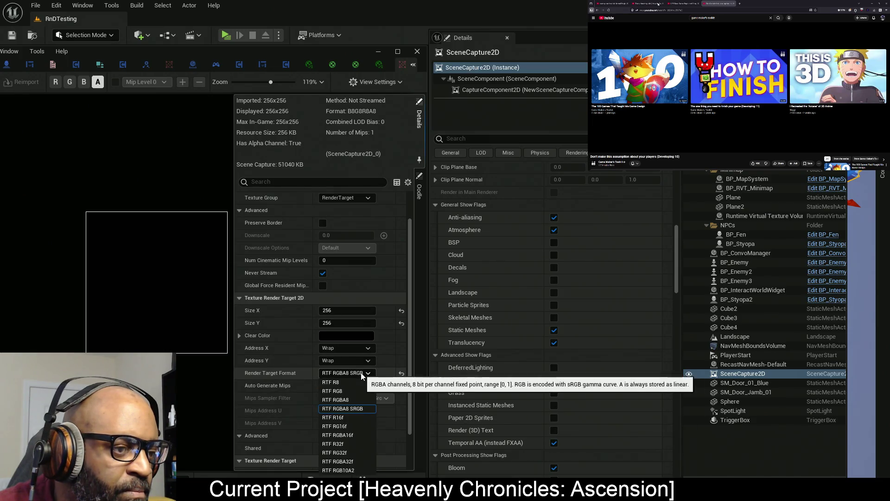
pyautogui.click(358, 435)
pyautogui.click(360, 373)
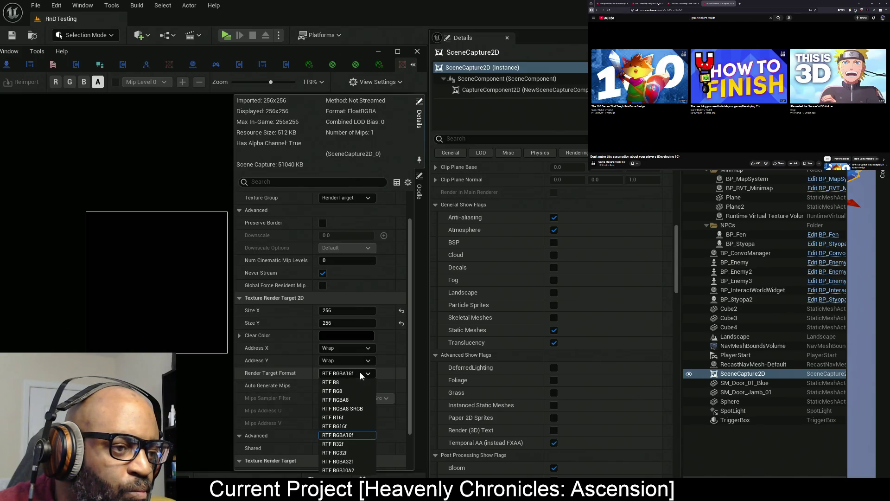
pyautogui.click(354, 453)
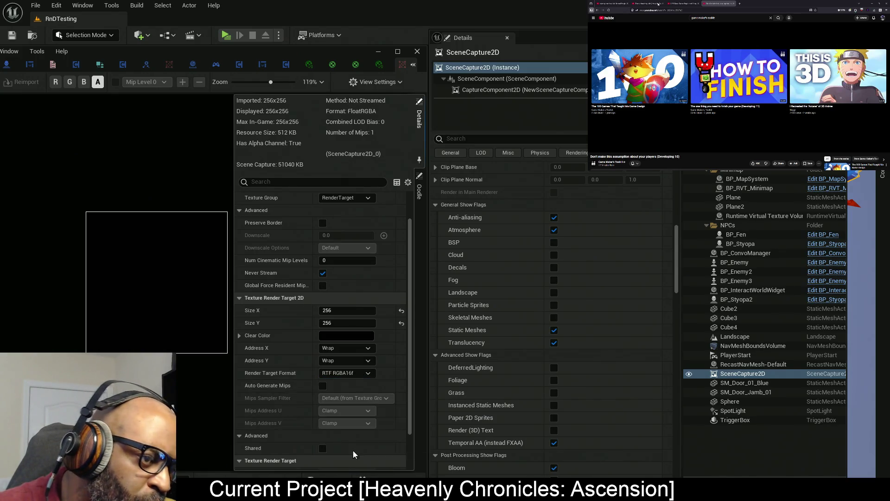
pyautogui.click(365, 373)
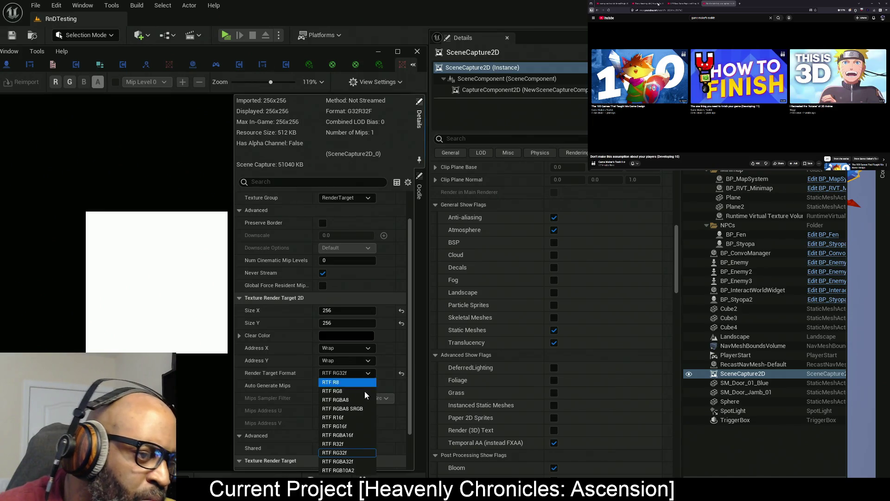
pyautogui.click(359, 460)
pyautogui.click(362, 373)
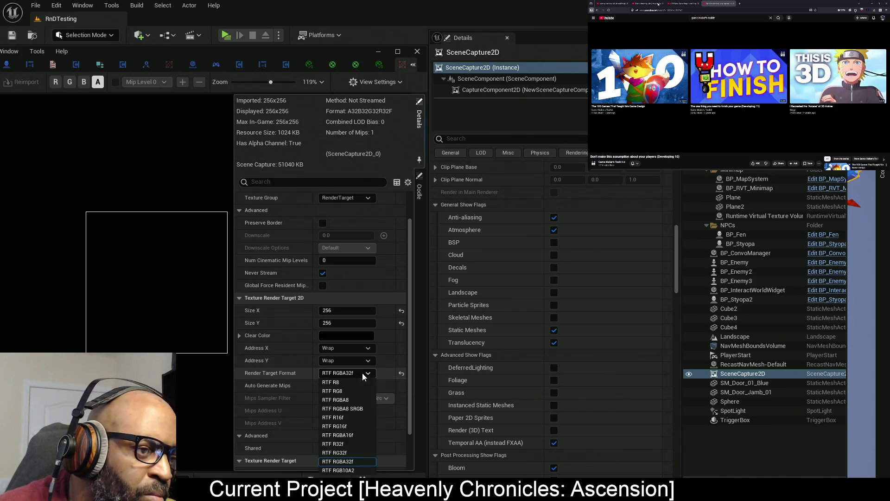
pyautogui.click(356, 409)
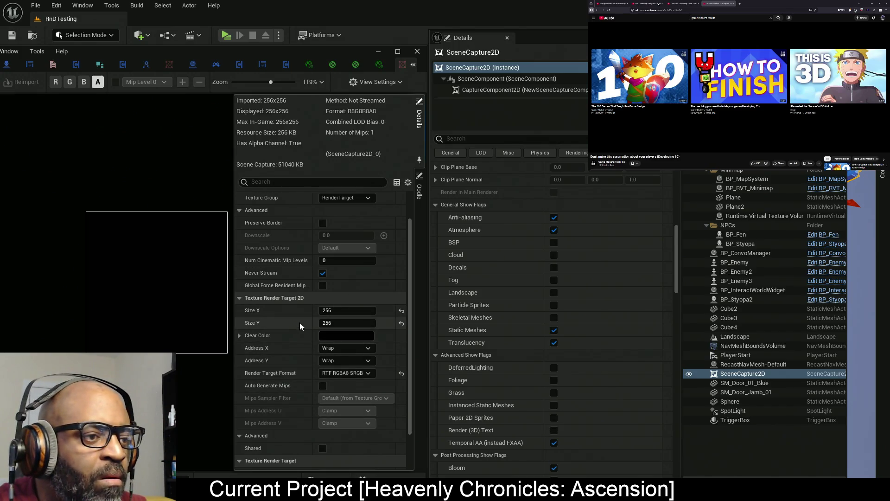
# Reopen the render target details and widen the property labels to review them
pyautogui.click(419, 114)
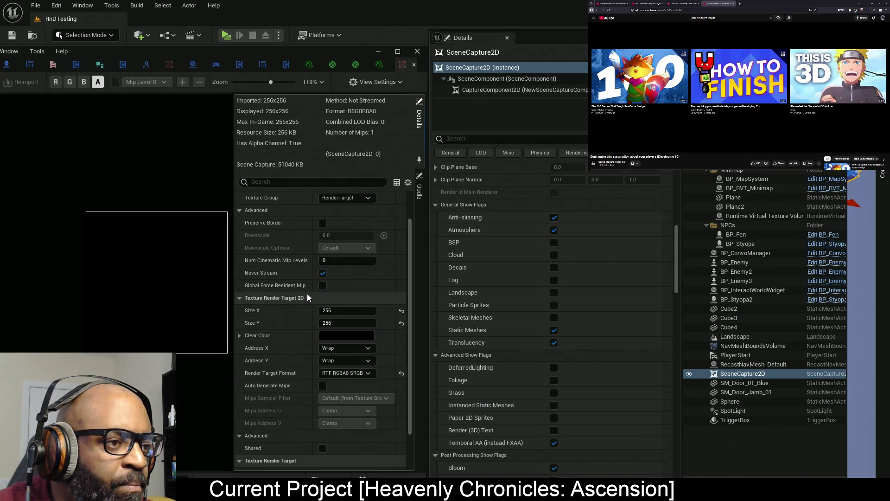
pyautogui.moveTo(313, 278); pyautogui.dragTo(331, 278)
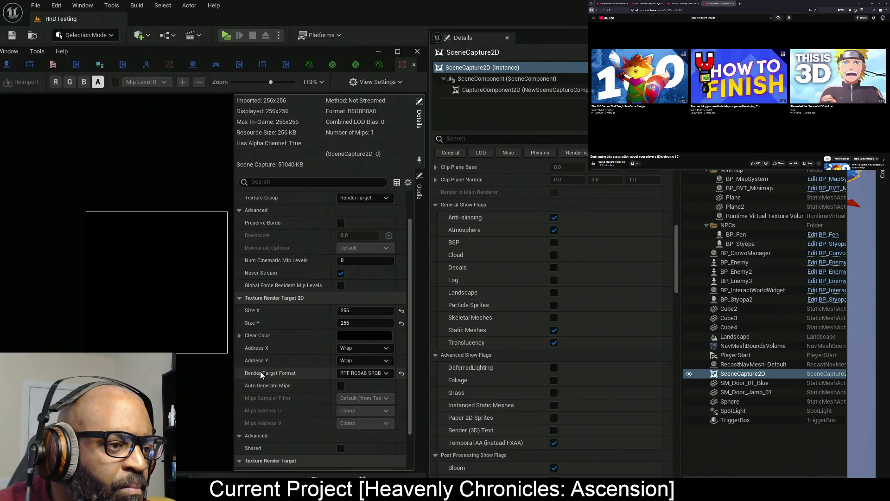
pyautogui.moveTo(265, 378)
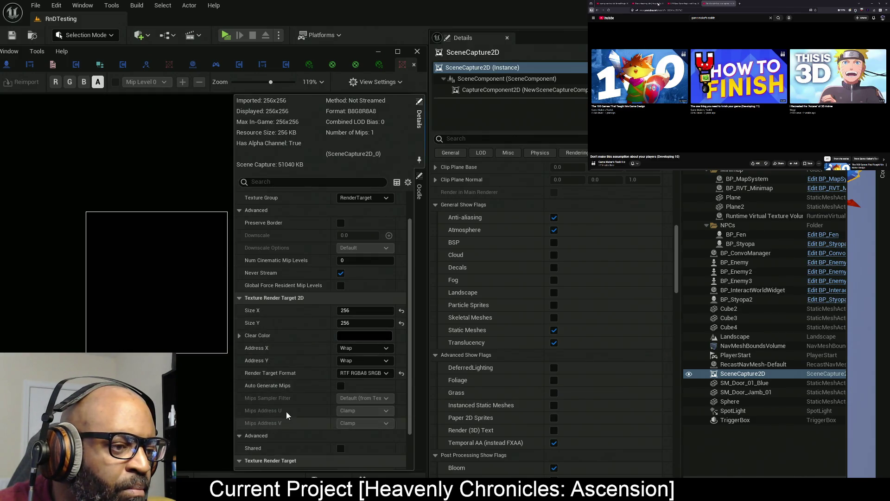
pyautogui.scroll(-3, 289, 391)
pyautogui.scroll(3, 287, 371)
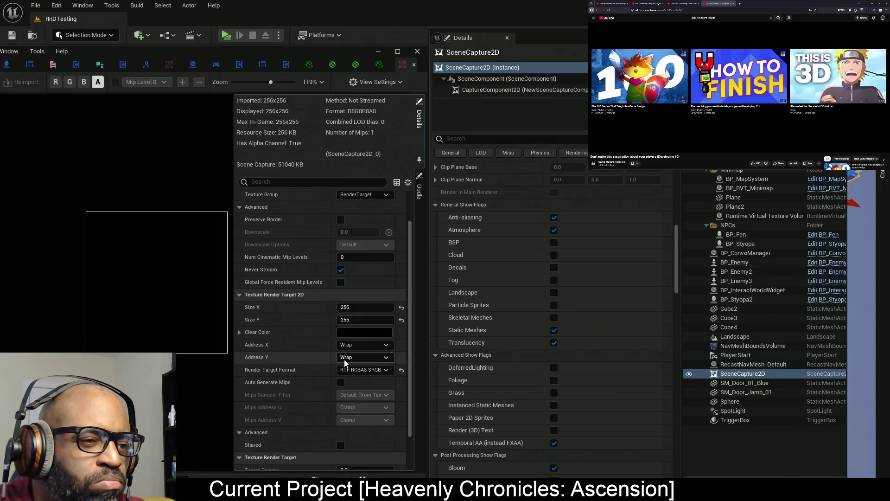
# Set the format to RTF RGBA8 and preview the R, G and B channels with alpha hidden
pyautogui.click(360, 374)
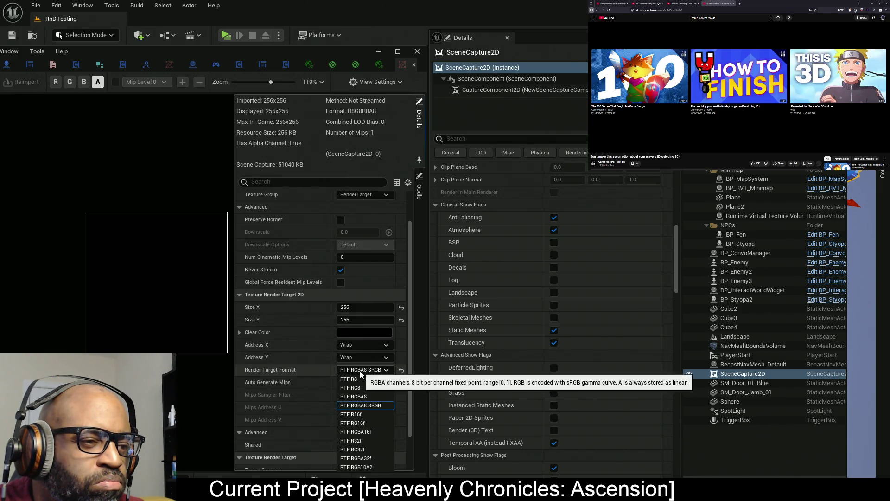
pyautogui.click(366, 397)
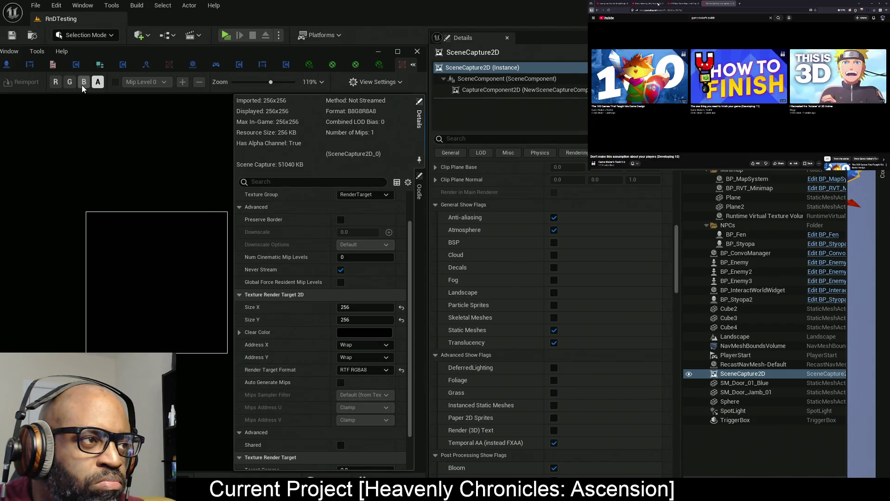
pyautogui.click(98, 82)
pyautogui.click(84, 82)
pyautogui.click(69, 82)
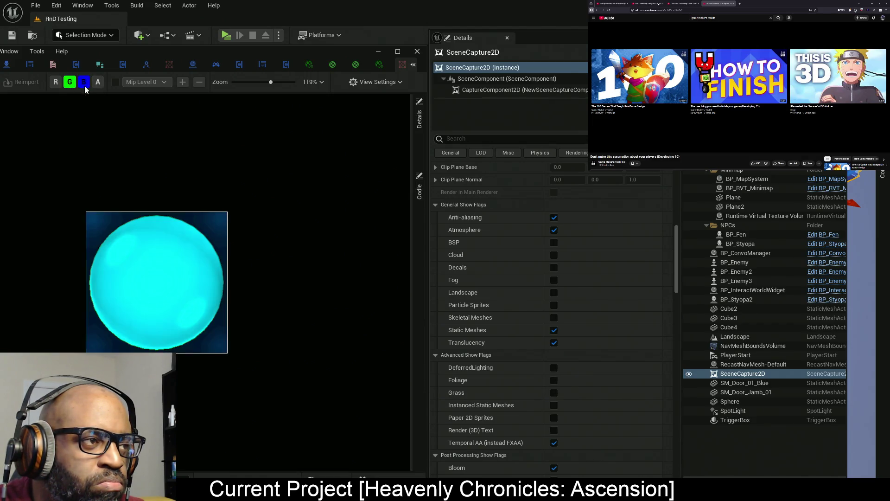
pyautogui.click(70, 83)
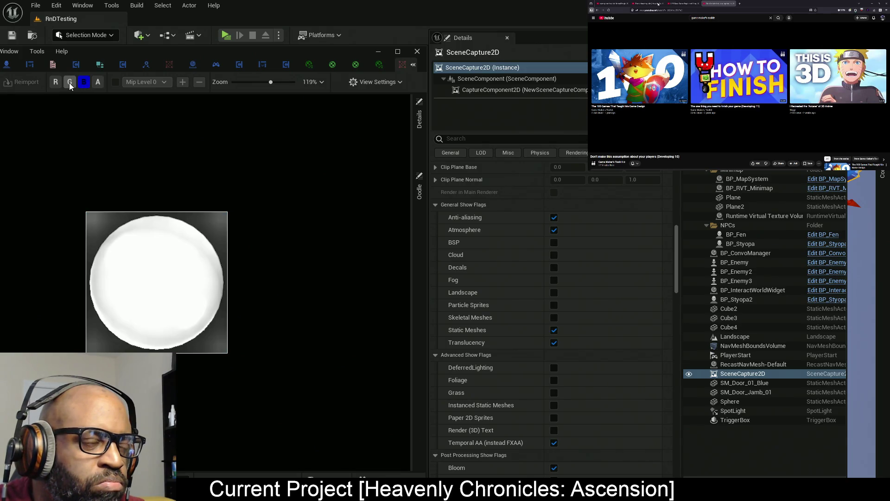
pyautogui.click(70, 82)
pyautogui.click(53, 81)
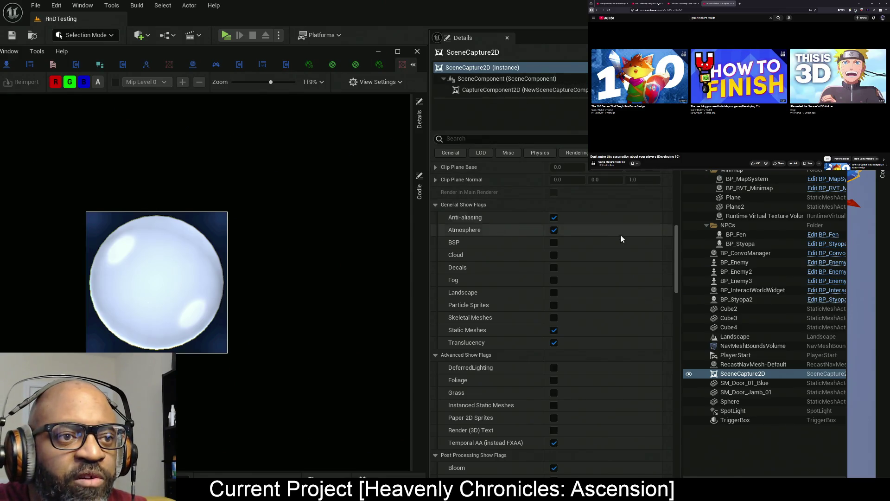
# Review the SceneCapture2D show flags, save the RnDTesting level, and close the floating texture preview
pyautogui.scroll(2, 588, 255)
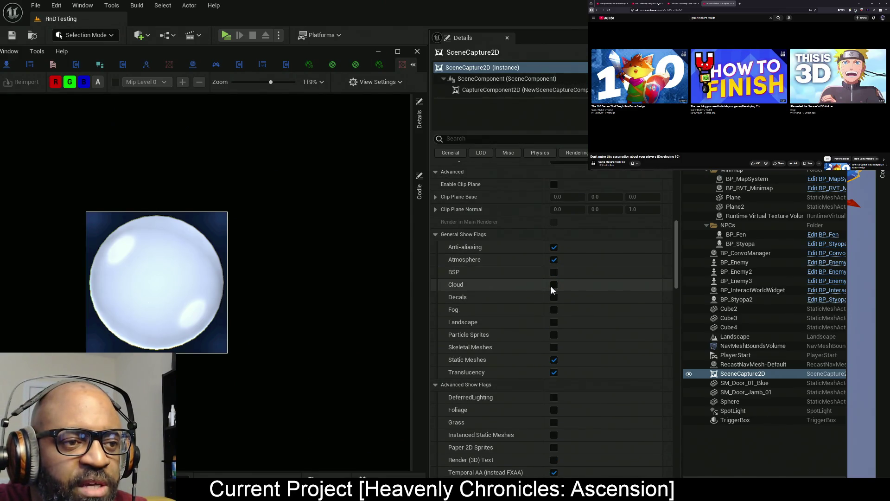
pyautogui.scroll(-5, 555, 280)
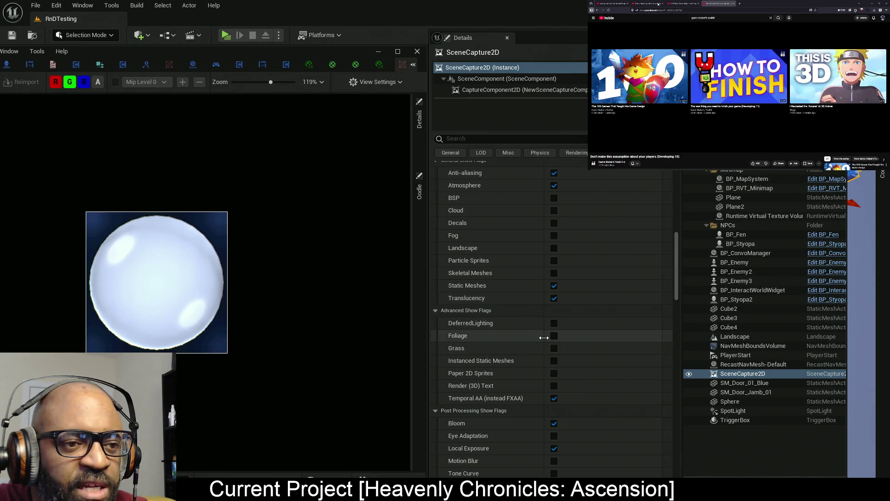
pyautogui.scroll(-5, 551, 343)
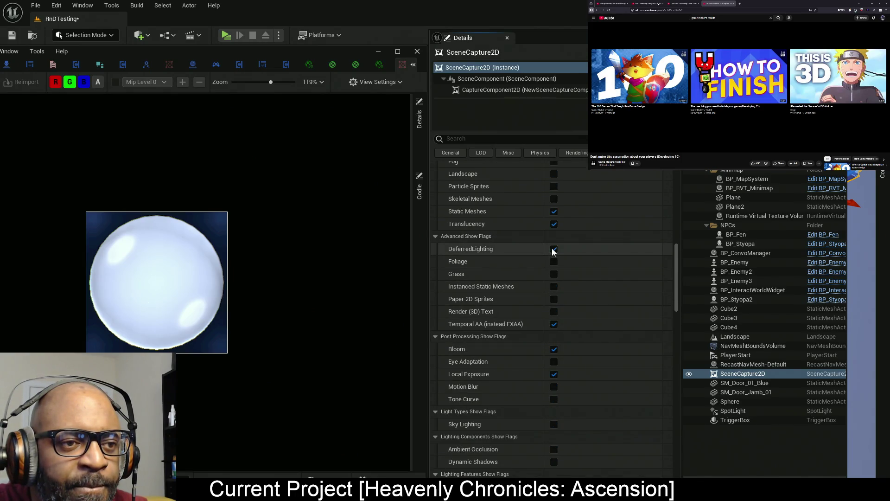
pyautogui.scroll(-5, 541, 364)
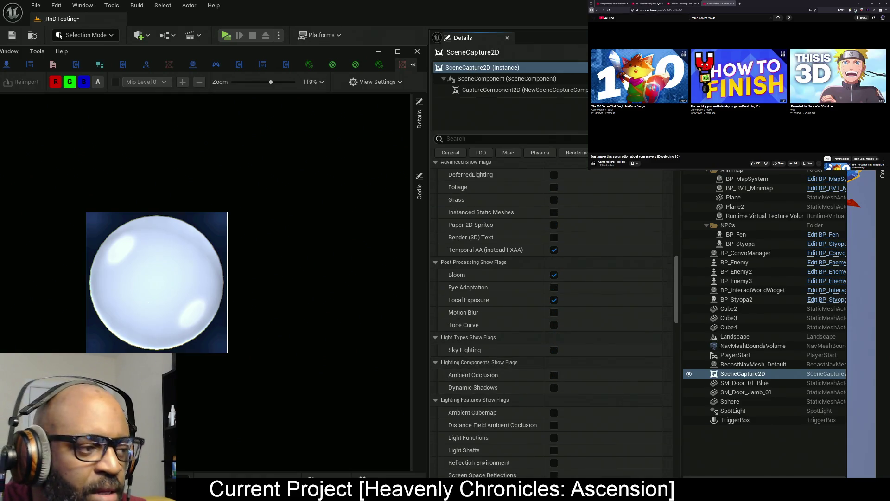
pyautogui.hotkey('ctrl', 's')
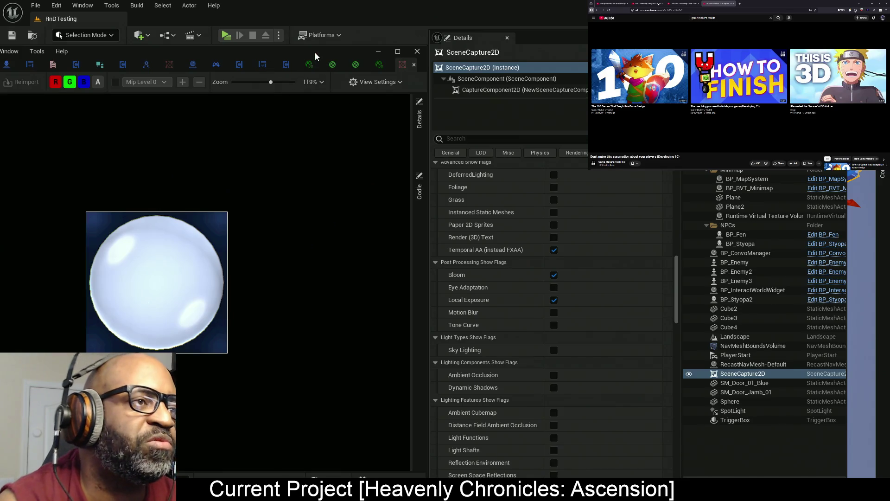
pyautogui.click(417, 51)
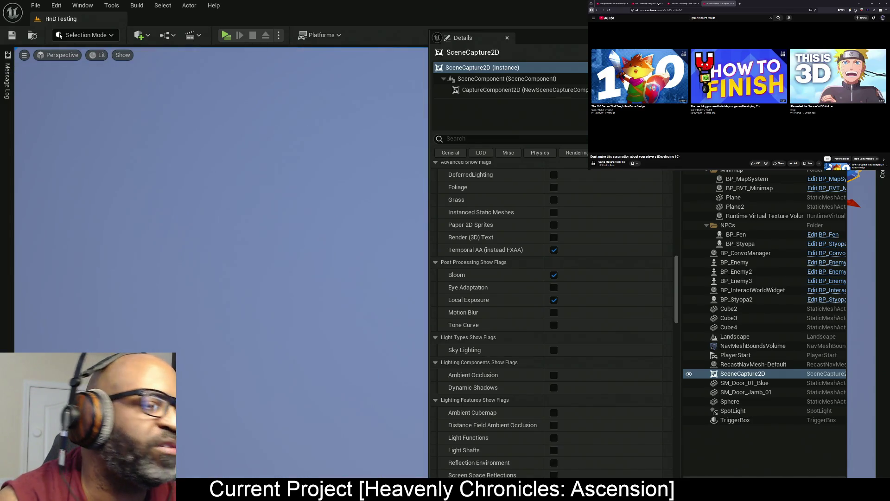
# Move the render target preview window down and to the left, keeping the glass sphere visible
pyautogui.moveTo(360, 18)
pyautogui.mouseDown()
pyautogui.moveTo(365, 38)
pyautogui.moveTo(288, 38)
pyautogui.mouseUp()
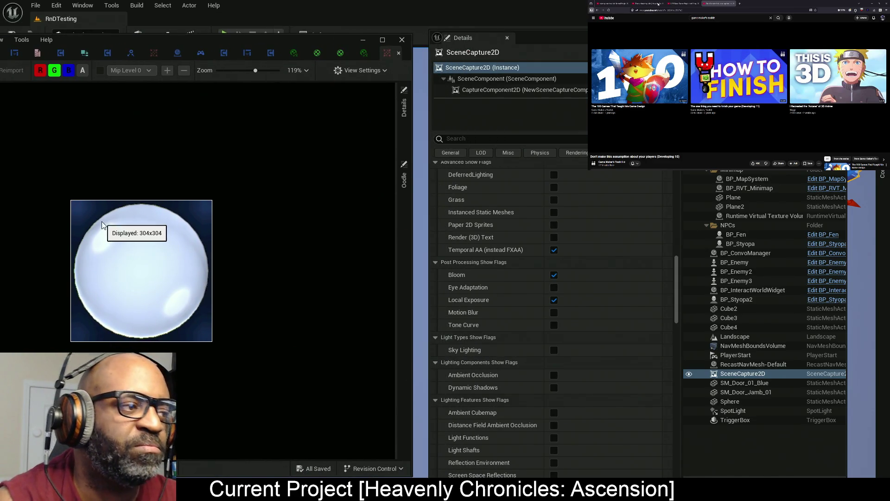